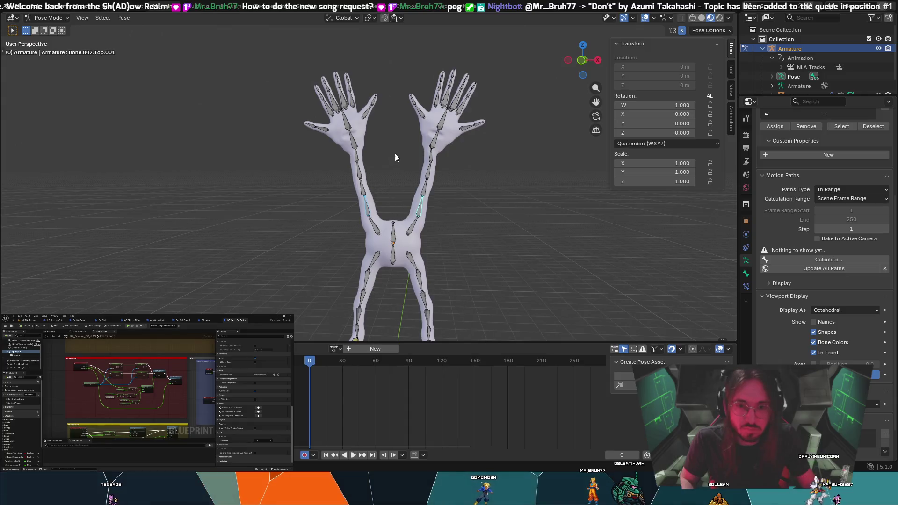
Rotate the selected arm bone about the global X axis
middle_drag(395, 154, 355, 154)
key(r)
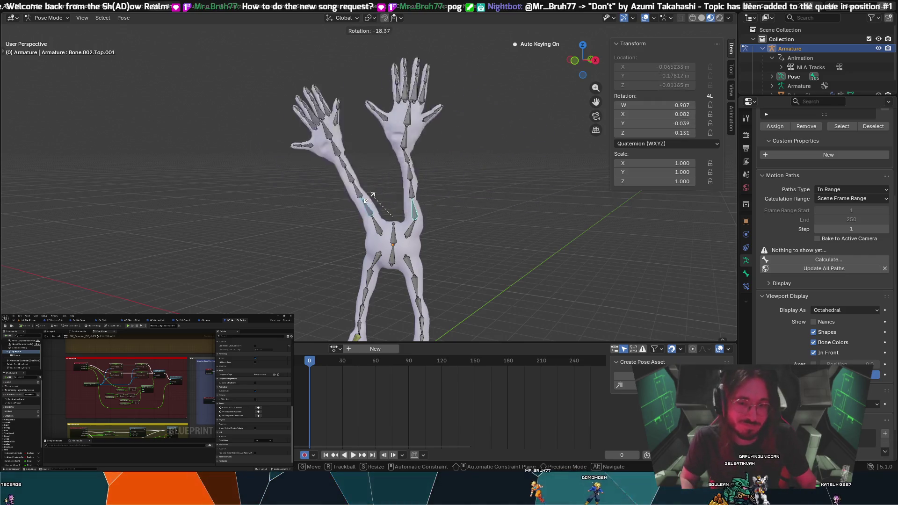
key(x)
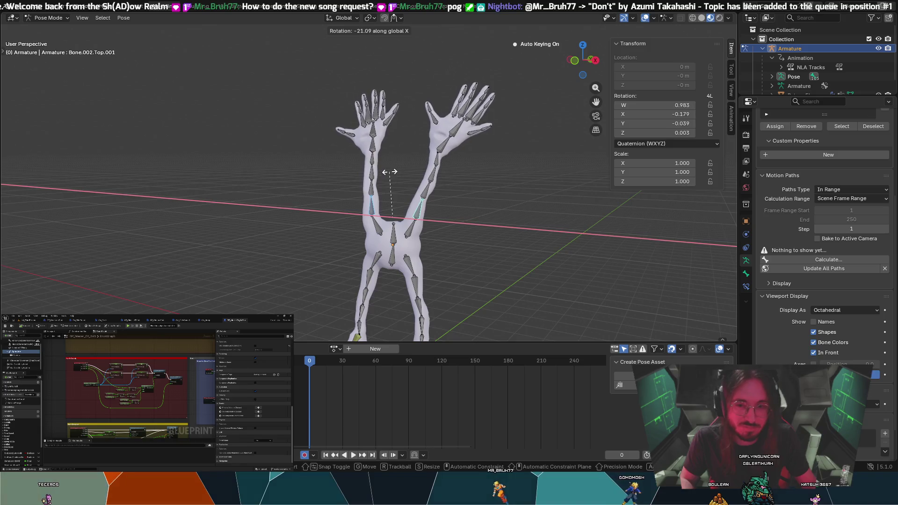
click(394, 175)
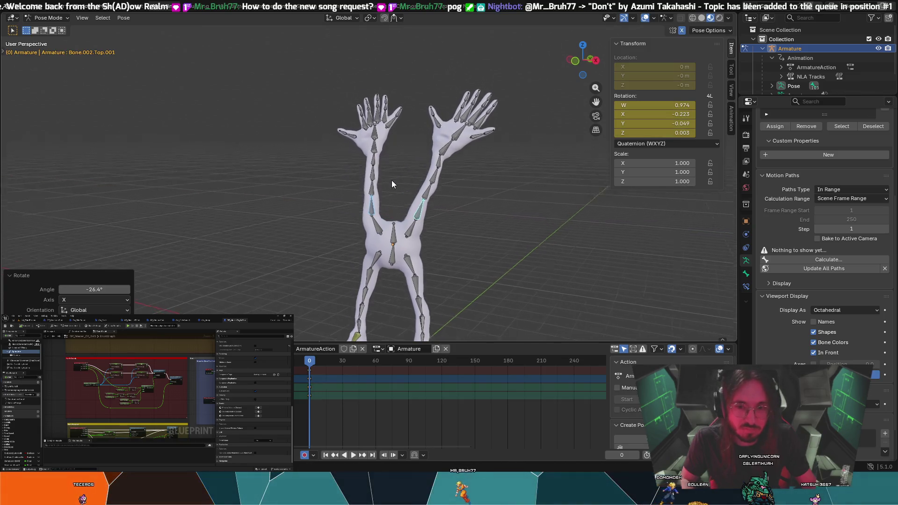
Undo the arm rotation and its keyframes, then select the central root bone
middle_drag(391, 180, 414, 187)
click(427, 170)
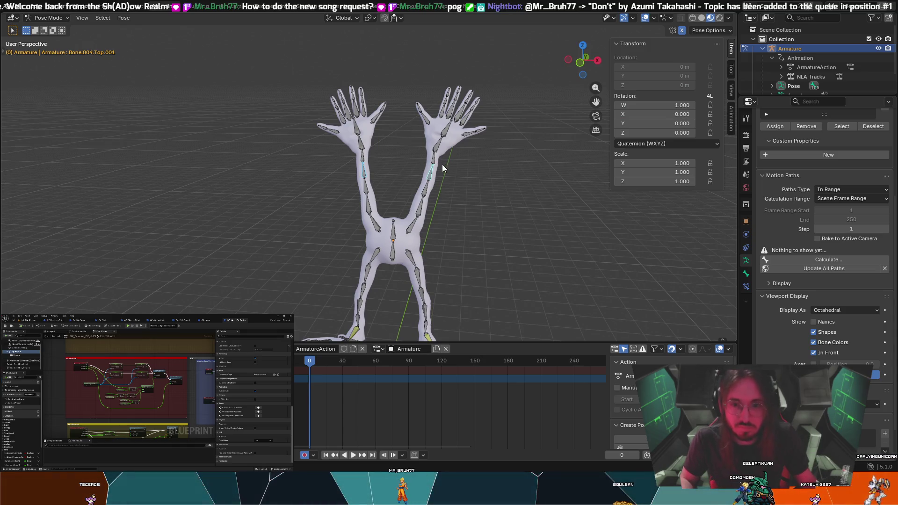
key(ctrl+z)
key(ctrl+z)
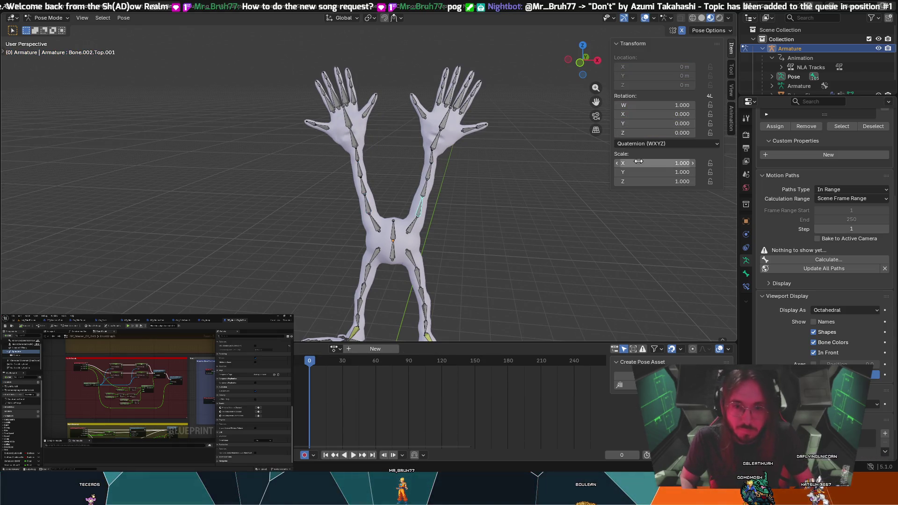
click(445, 245)
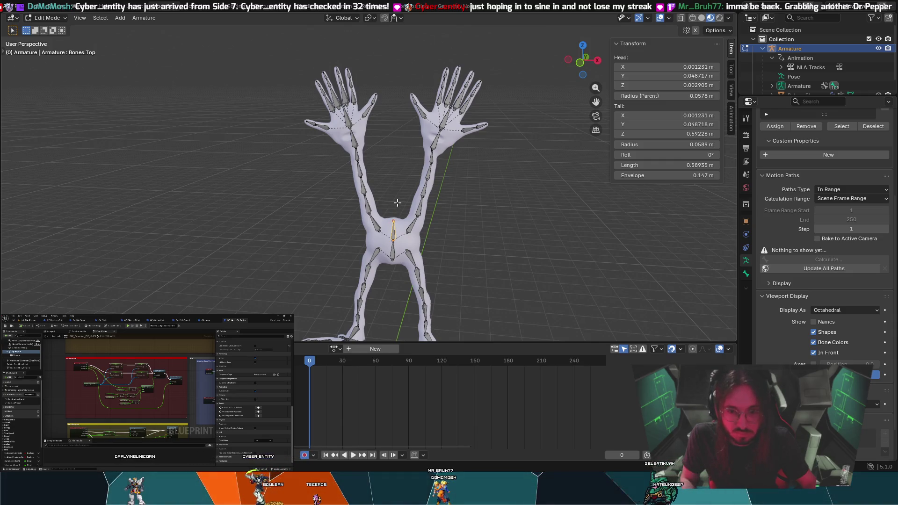
Cancel the trial X rotation and switch the armature back to Pose Mode
mouse_move(397, 203)
middle_down()
mouse_move(317, 183)
mouse_move(420, 186)
middle_up()
key(r)
key(x)
key(Escape)
key(x)
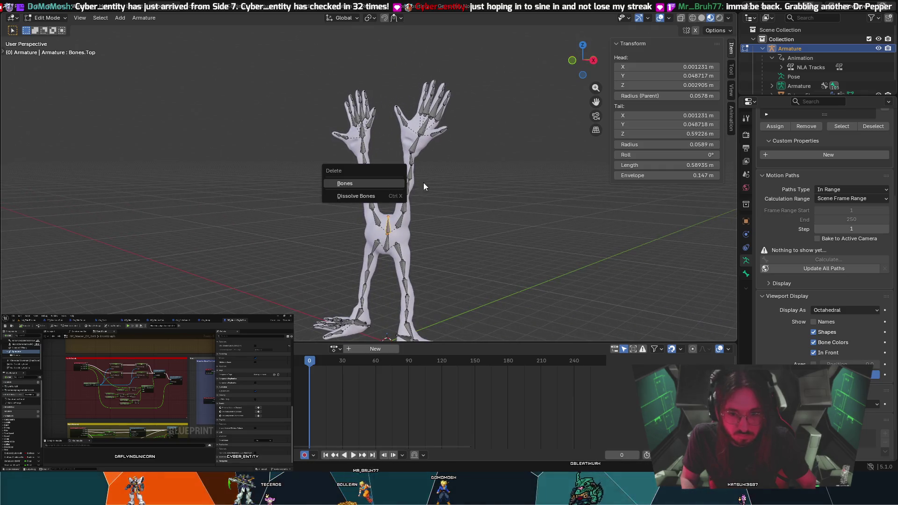
key(ctrl+Tab)
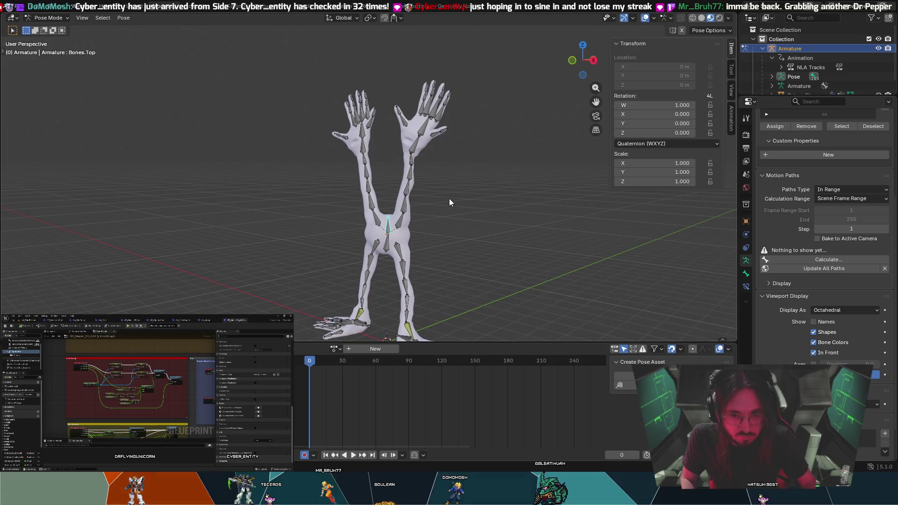
Tilt the root bone 22.53° about global X, then select Bone.002.Top.001
key(r)
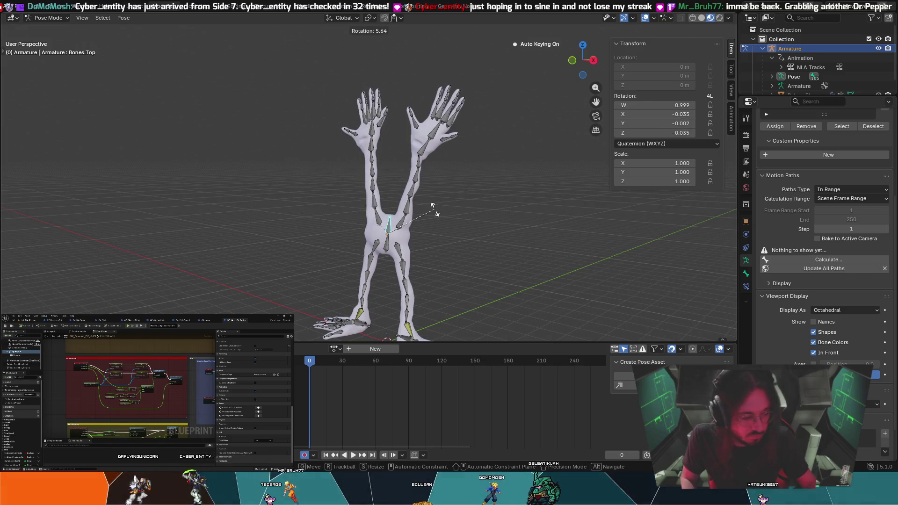
text(x)
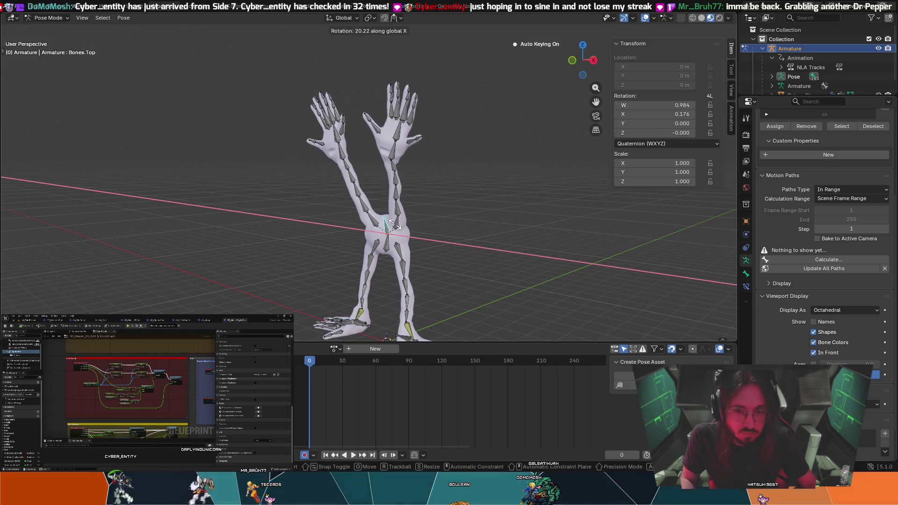
text(22.53)
key(Return)
mouse_move(395, 226)
middle_down()
mouse_move(346, 224)
mouse_move(387, 216)
middle_up()
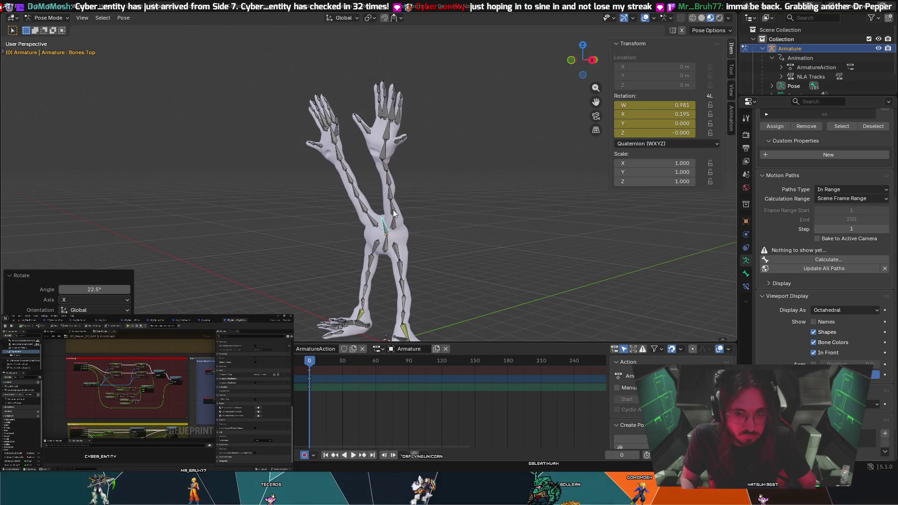
click(393, 214)
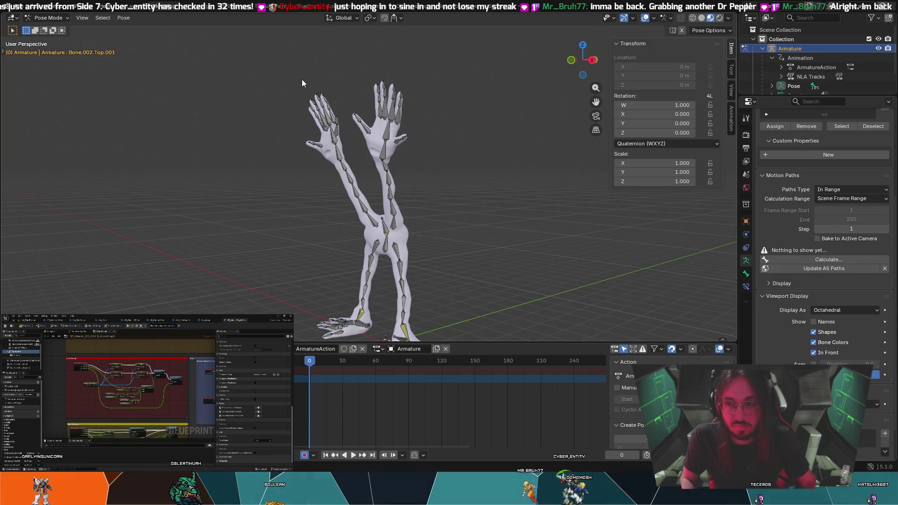
Enable X-Axis Mirror in Pose Options and slightly rotate the right arm bone Bone.002.Top.001
click(726, 31)
click(667, 61)
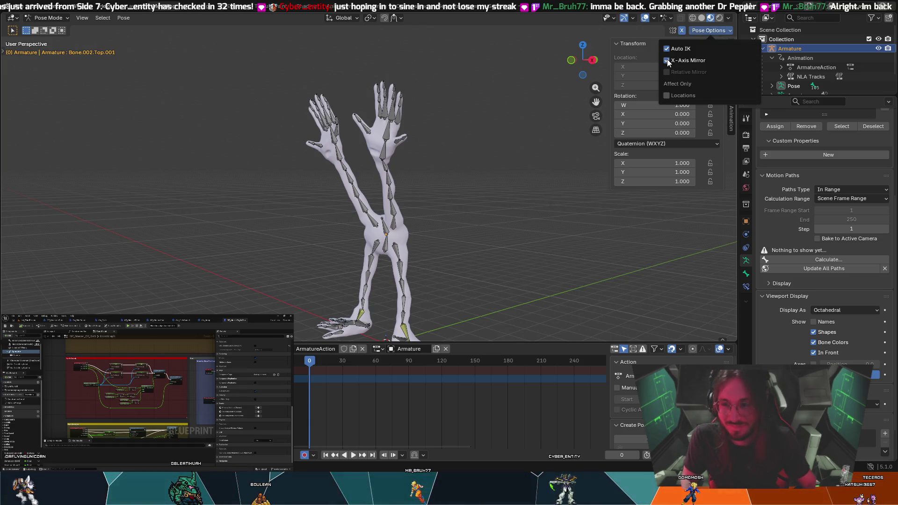
mouse_move(425, 180)
middle_down()
mouse_move(490, 159)
mouse_move(372, 211)
middle_up()
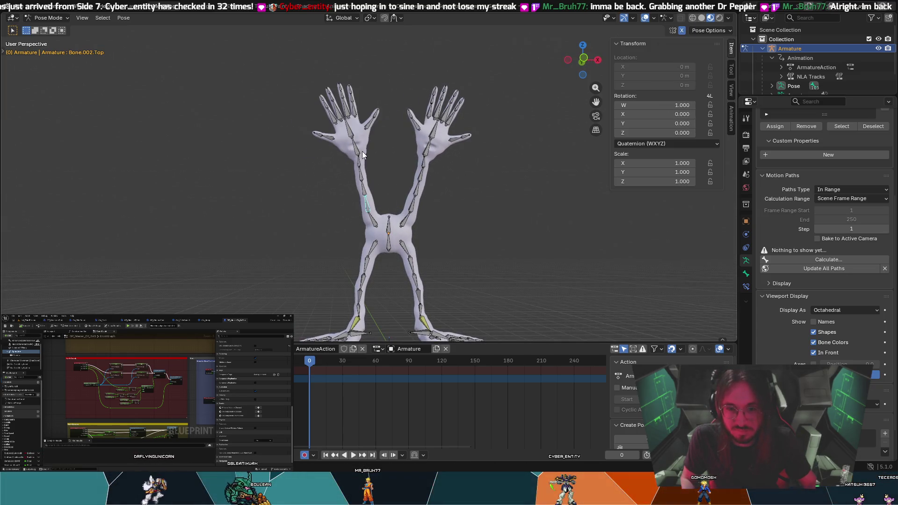
middle_drag(431, 172, 405, 211)
click(405, 211)
key(r)
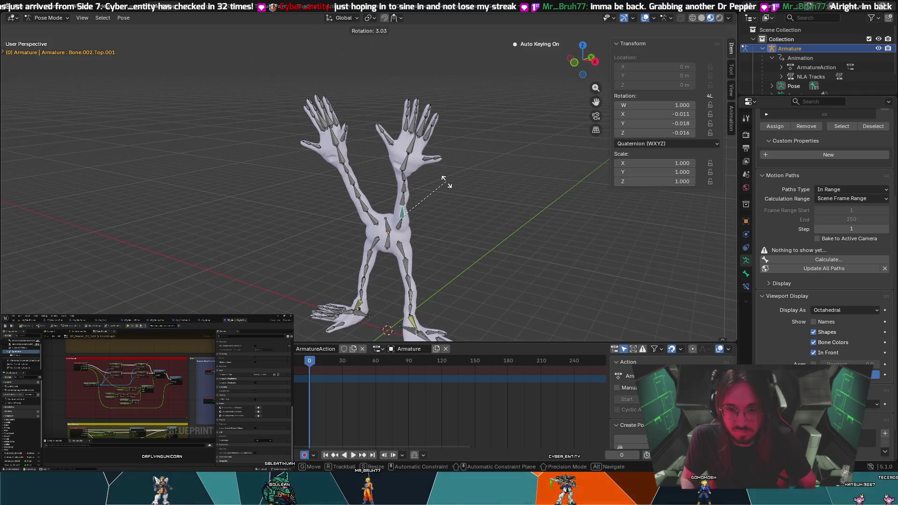
click(446, 186)
Select Bone.002.Top and test an X-axis rotation, then cancel it
mouse_move(431, 175)
middle_down()
mouse_move(410, 203)
mouse_move(380, 209)
mouse_move(451, 192)
mouse_move(379, 183)
middle_up()
click(380, 210)
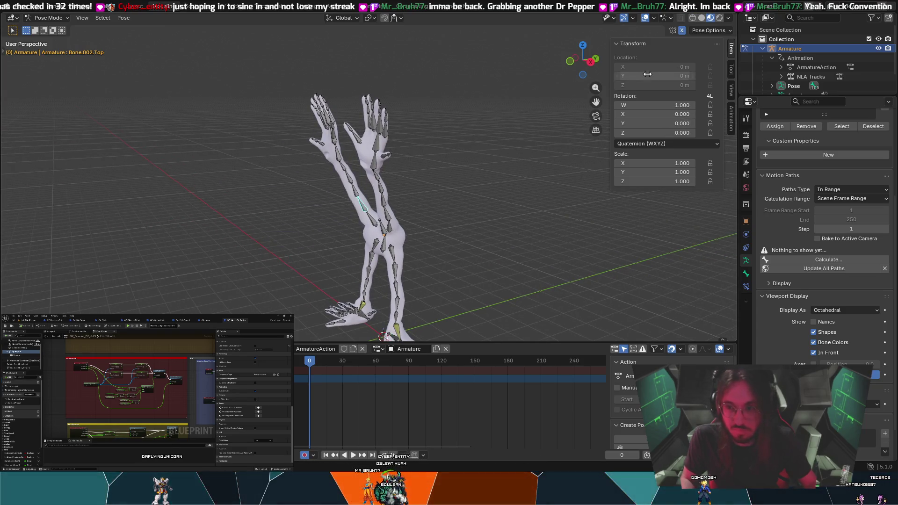
key(r)
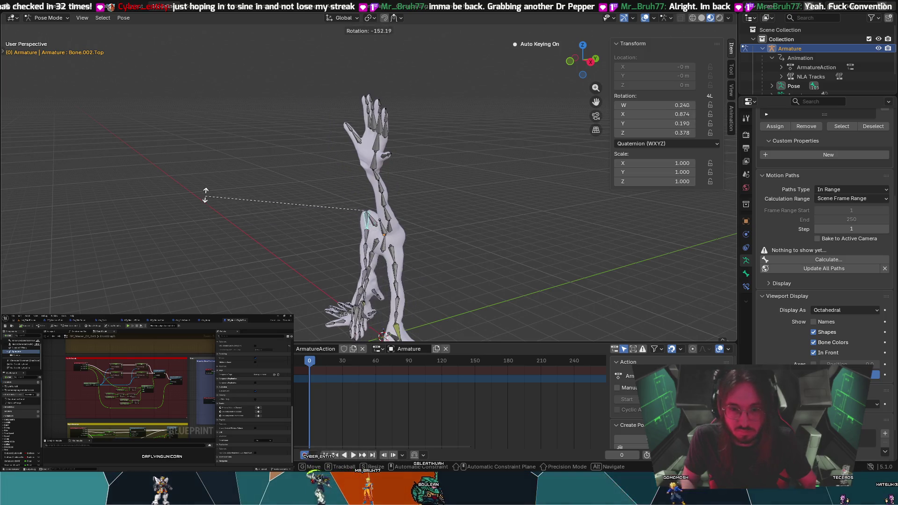
key(x)
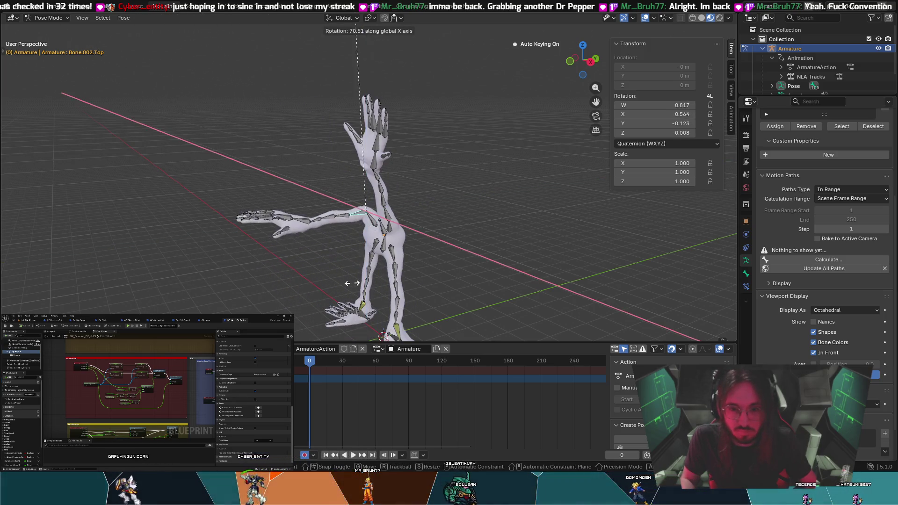
key(Escape)
middle_drag(507, 161, 379, 181)
Select Bone.003.Top, recheck the mirroring in Pose Options, and select the scene Collection
click(354, 194)
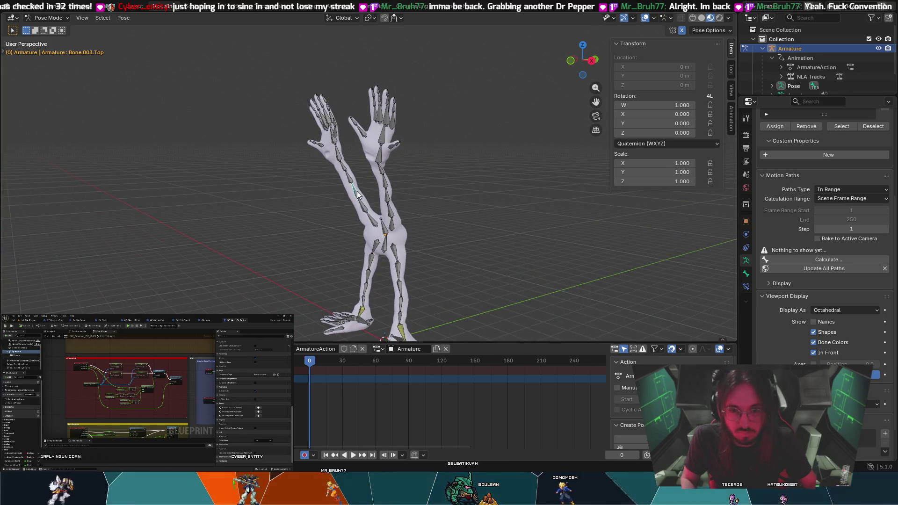
middle_drag(369, 186, 427, 179)
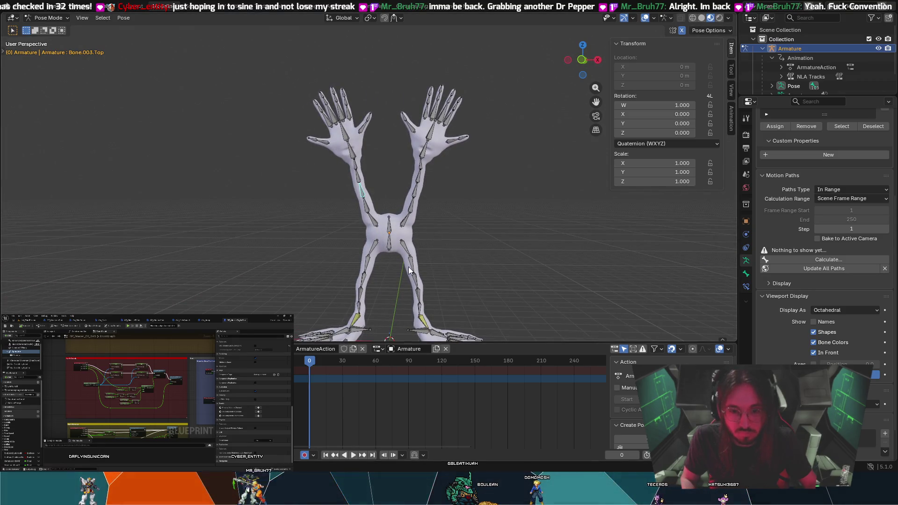
mouse_move(395, 307)
middle_down()
mouse_move(405, 298)
mouse_move(343, 295)
mouse_move(466, 268)
mouse_move(457, 307)
mouse_move(421, 300)
middle_up()
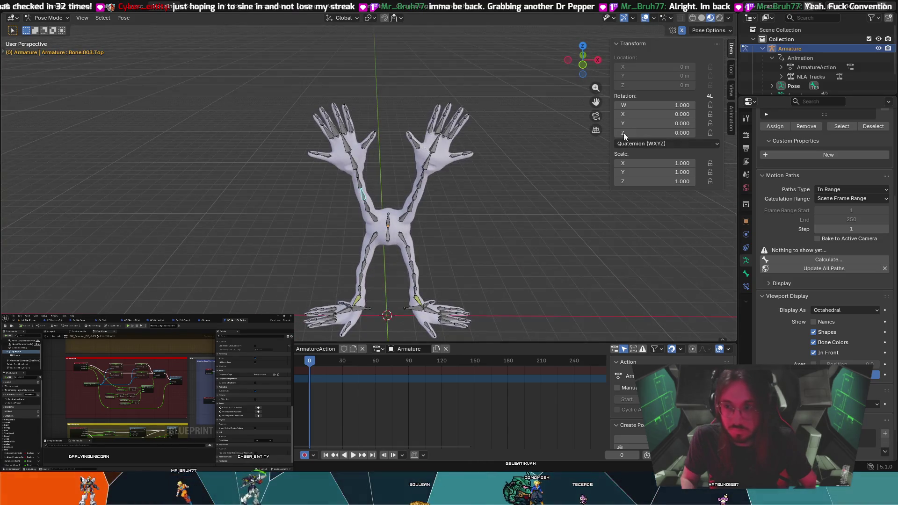
click(707, 30)
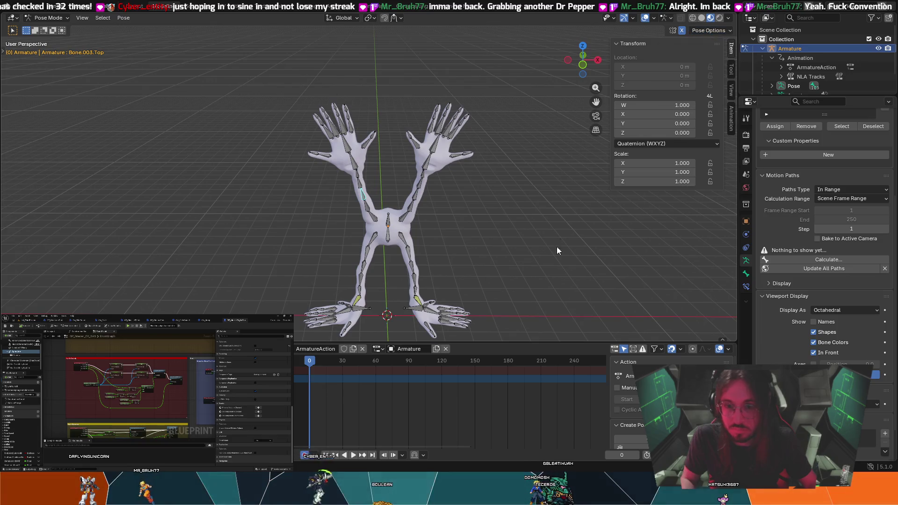
click(710, 30)
click(727, 27)
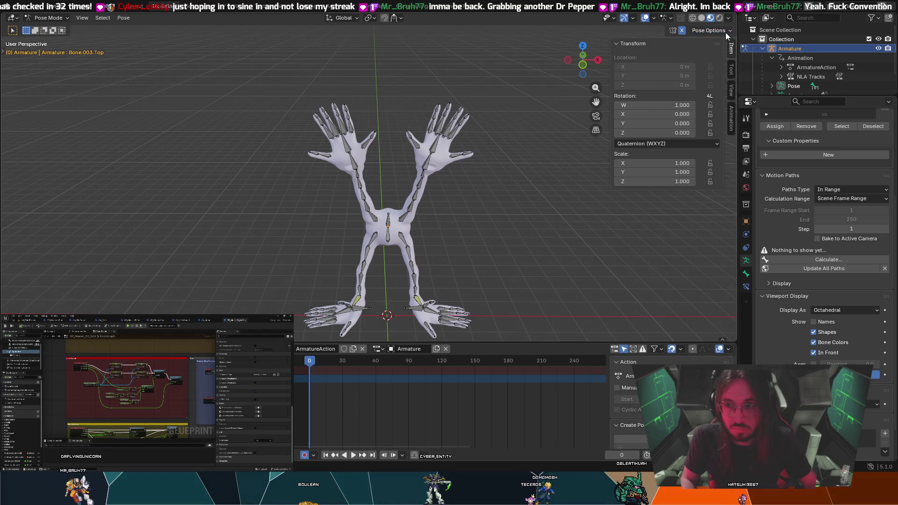
click(799, 37)
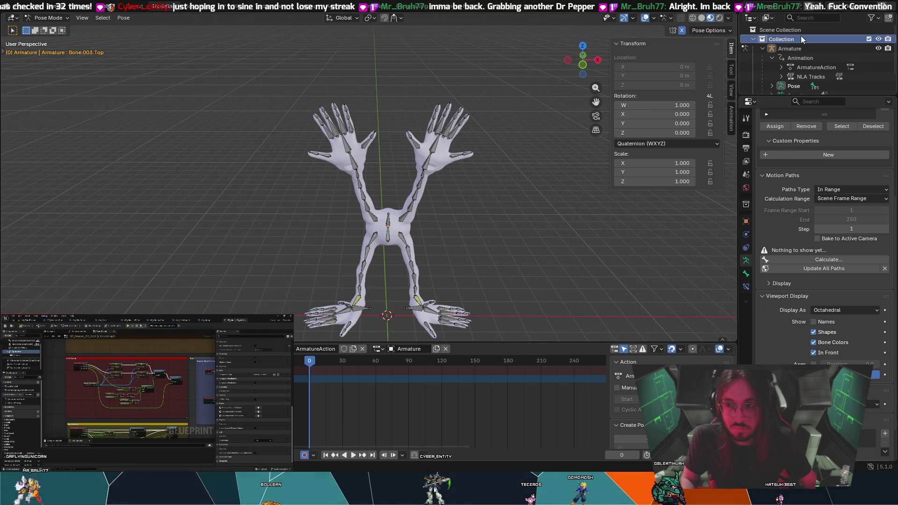
Enter Edit Mode, box-select the arm bones, and add torso bones Bones.Top.001 and Bones.Top
click(52, 17)
click(46, 40)
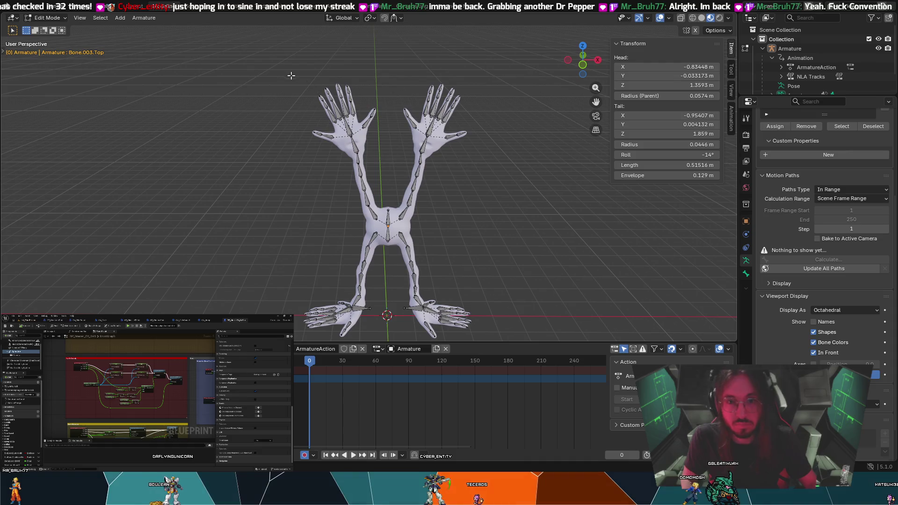
drag(274, 64, 491, 224)
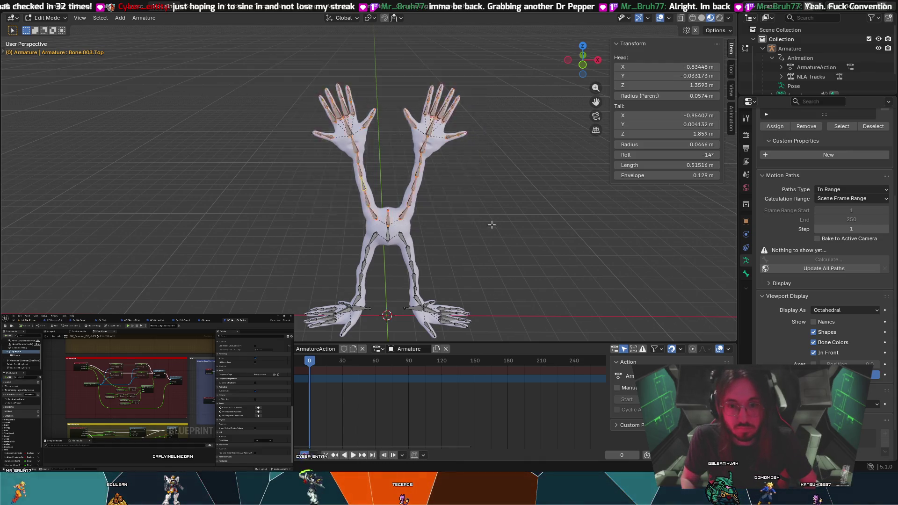
shift+click(388, 225)
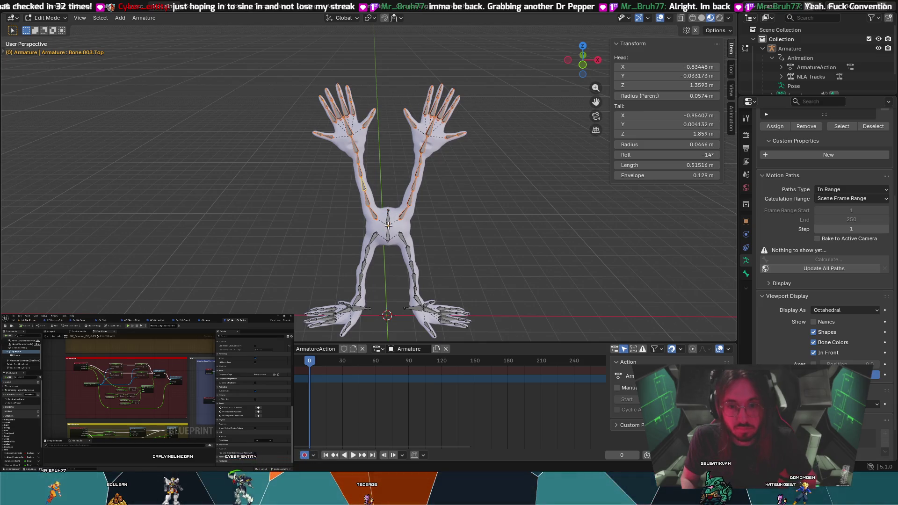
scroll(388, 225, up, 4)
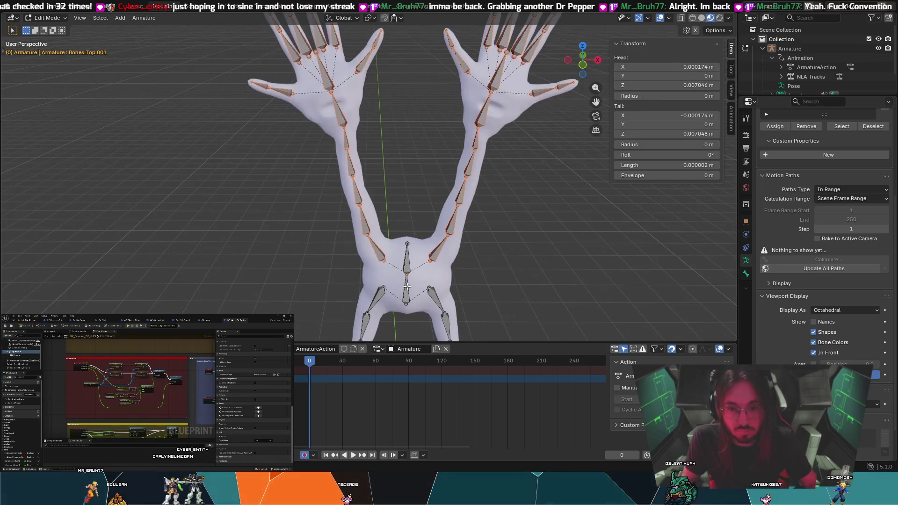
shift+click(406, 260)
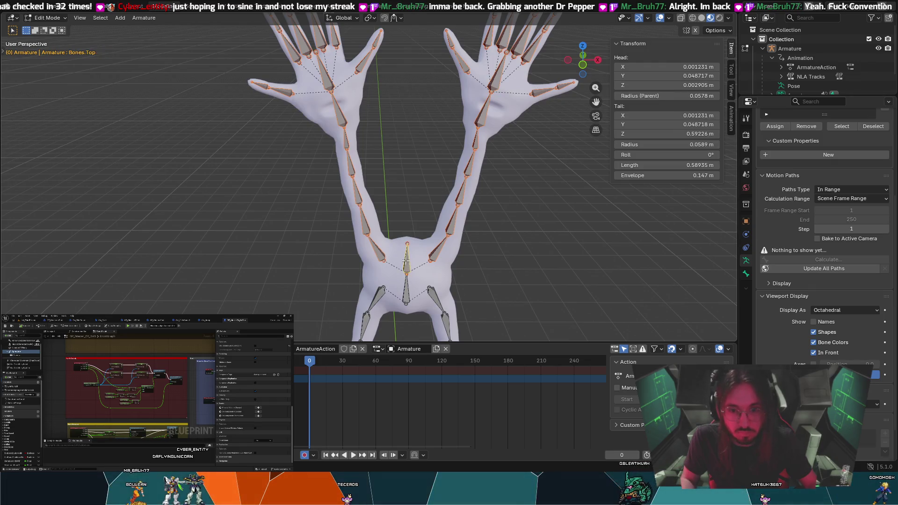
right_click(439, 250)
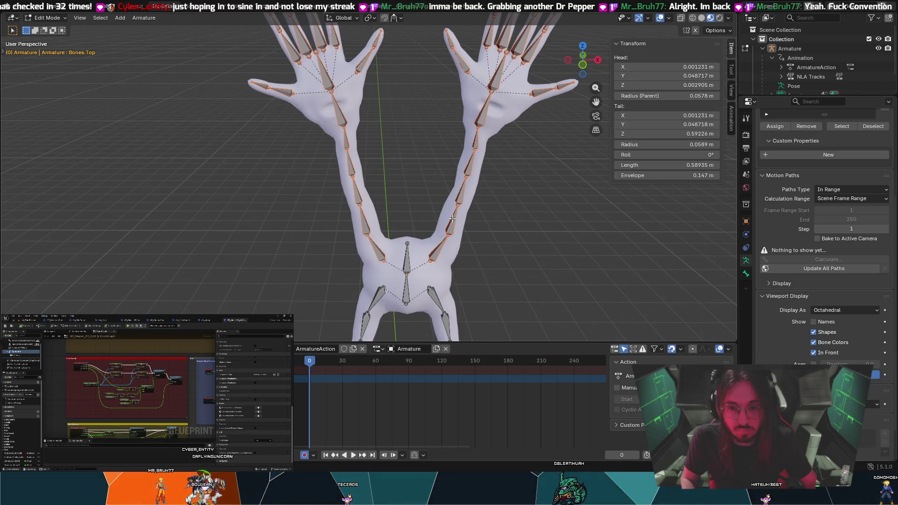
Auto-name the selected arm bones with left/right suffixes
right_click(448, 242)
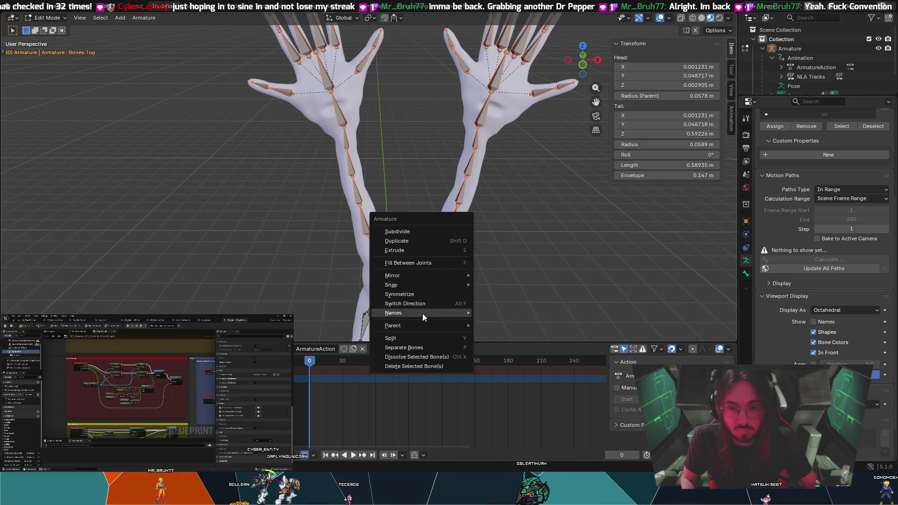
mouse_move(422, 313)
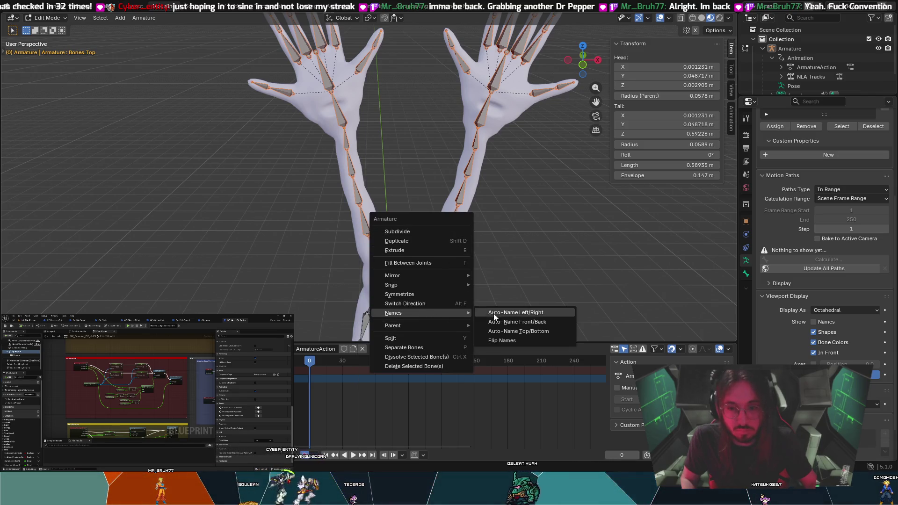
click(531, 313)
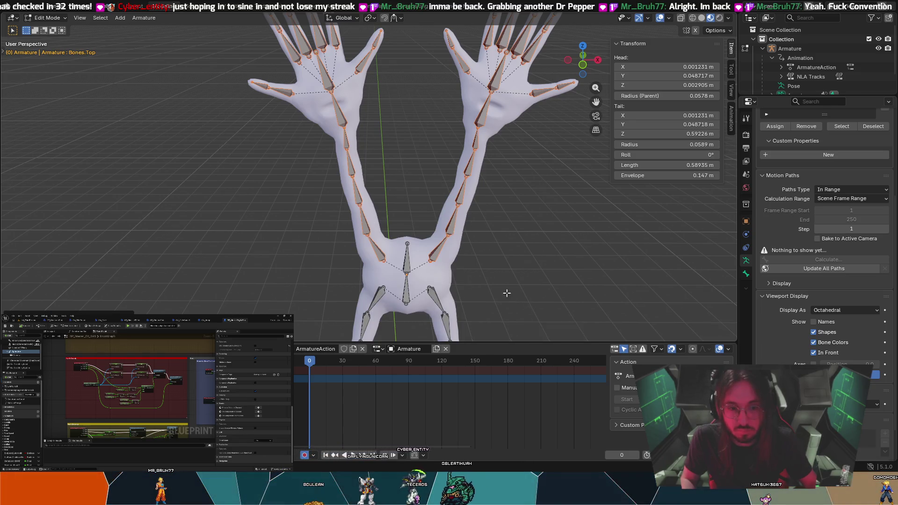
Box-select the leg and foot bones and auto-name them left/right as well
scroll(496, 266, down, 2)
scroll(431, 274, down, 2)
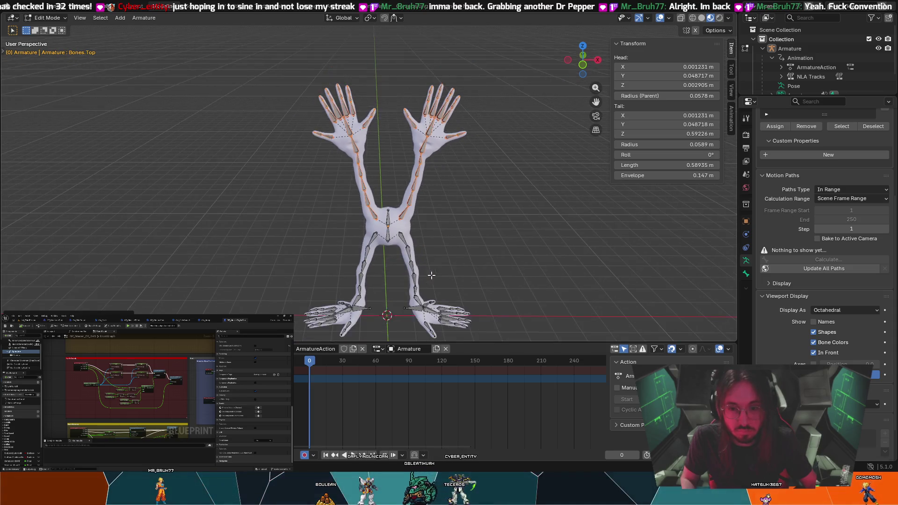
mouse_move(432, 332)
mouse_down()
mouse_move(271, 264)
mouse_move(279, 228)
mouse_up()
scroll(382, 237, up, 3)
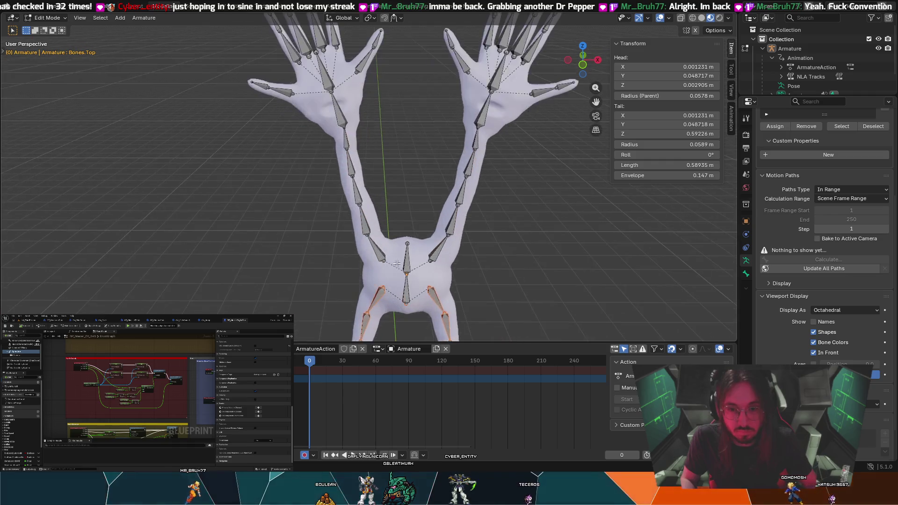
scroll(395, 219, up, 3)
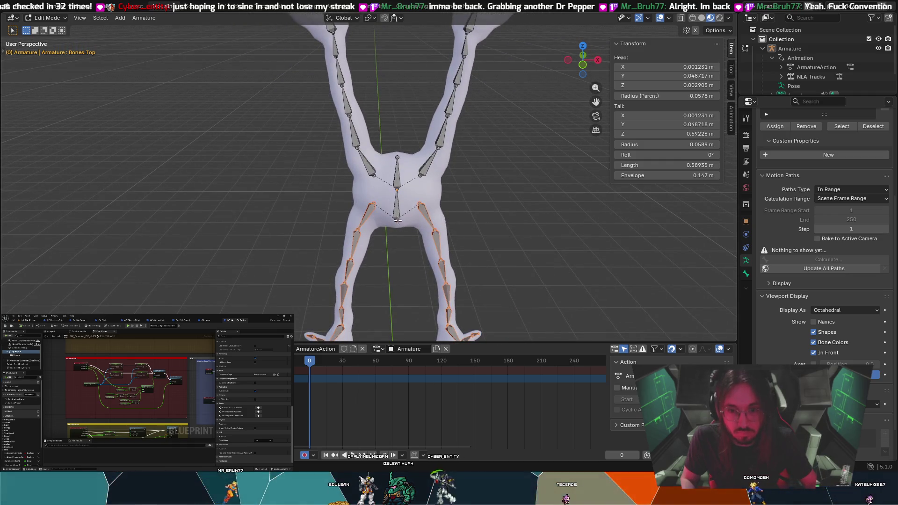
right_click(424, 215)
mouse_move(422, 220)
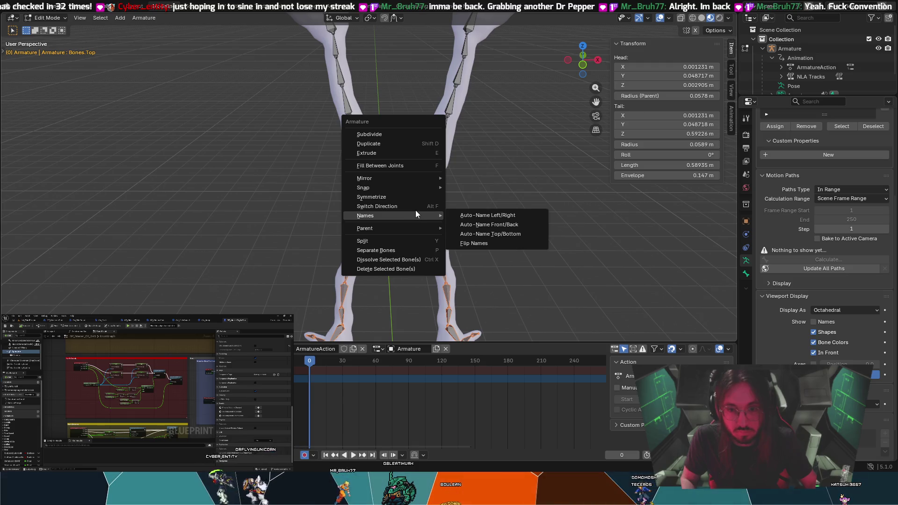
click(483, 214)
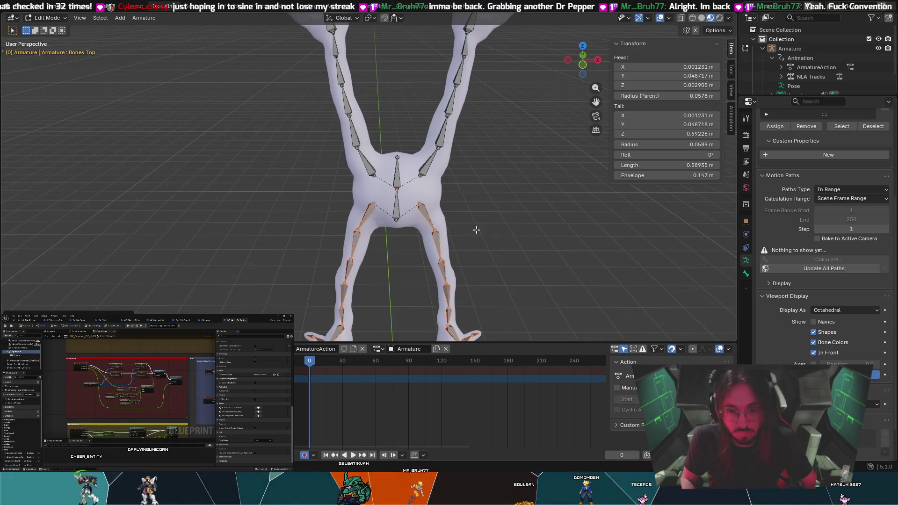
Deselect the legs and select a right arm bone to check its .R name
click(476, 229)
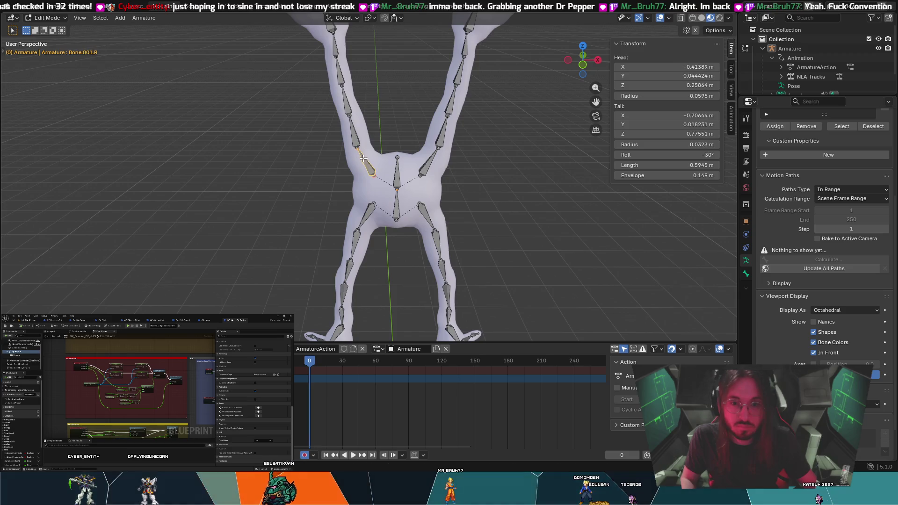
click(353, 134)
key(t)
right_click(374, 138)
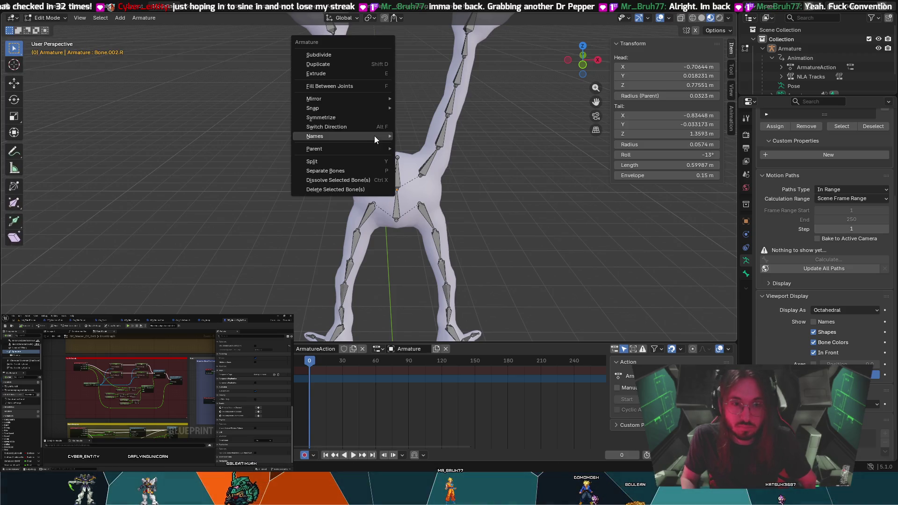
click(46, 18)
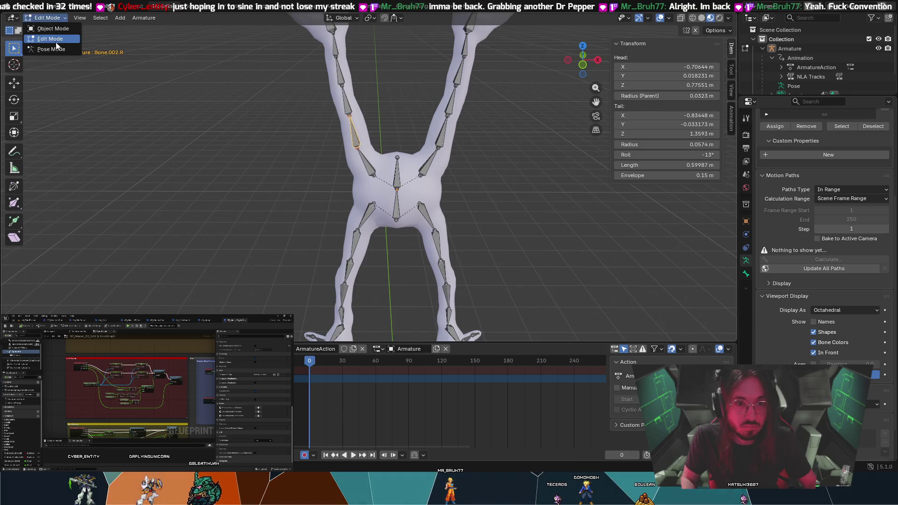
Enter Pose Mode, test-rotate an arm bone and cancel it, leaving Bone.003.R at rest
click(52, 49)
middle_drag(327, 116, 321, 110)
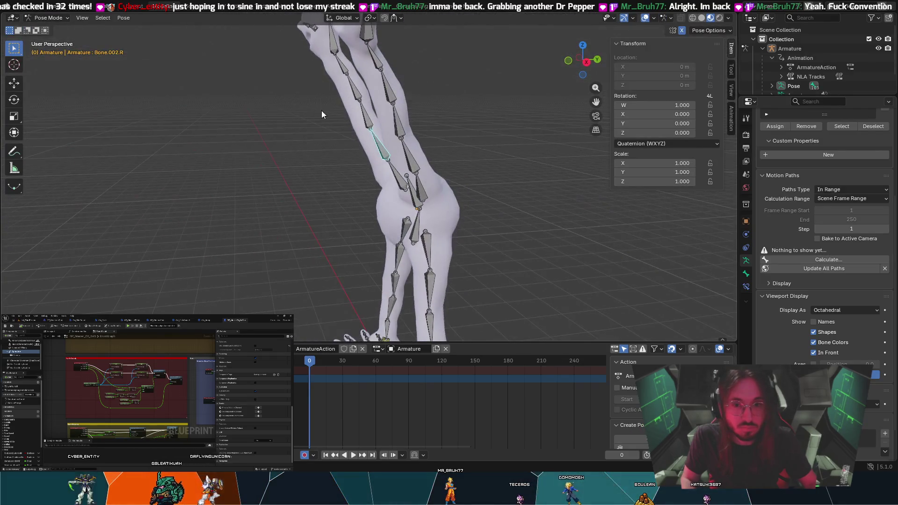
key(r)
key(Escape)
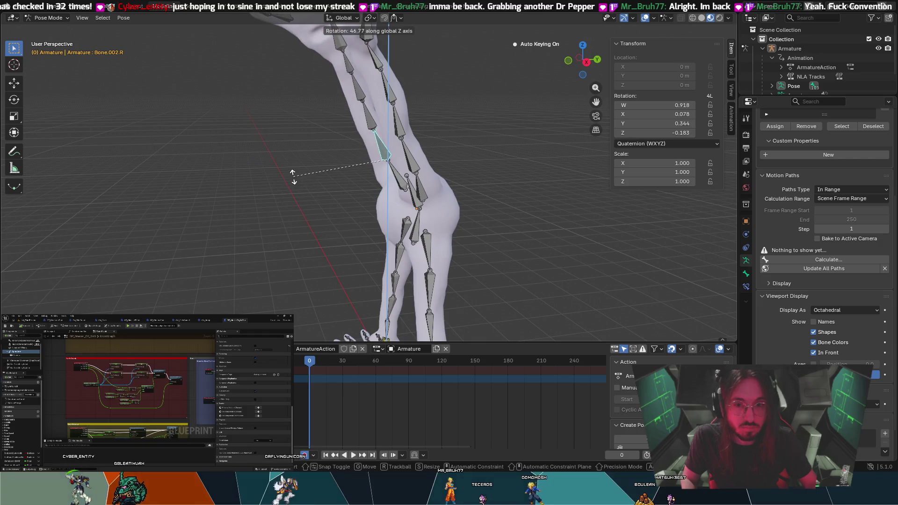
middle_drag(312, 164, 402, 159)
click(343, 114)
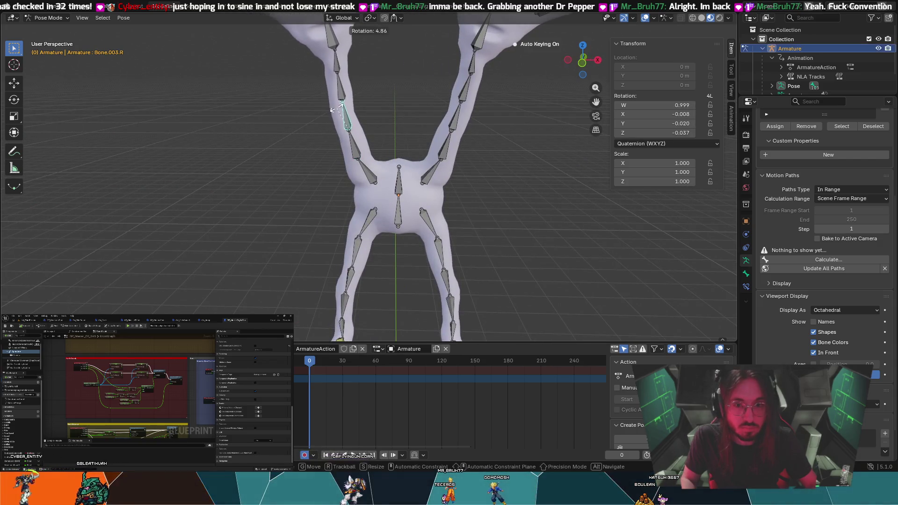
mouse_move(325, 87)
middle_down()
mouse_move(287, 103)
mouse_move(222, 97)
mouse_move(343, 151)
mouse_move(464, 155)
middle_up()
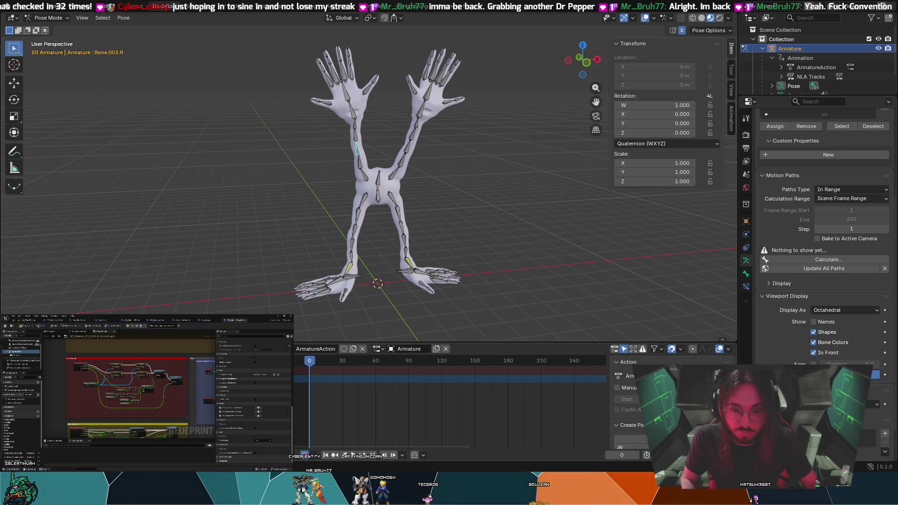
mouse_move(205, 228)
middle_down()
mouse_move(379, 230)
mouse_move(175, 243)
middle_up()
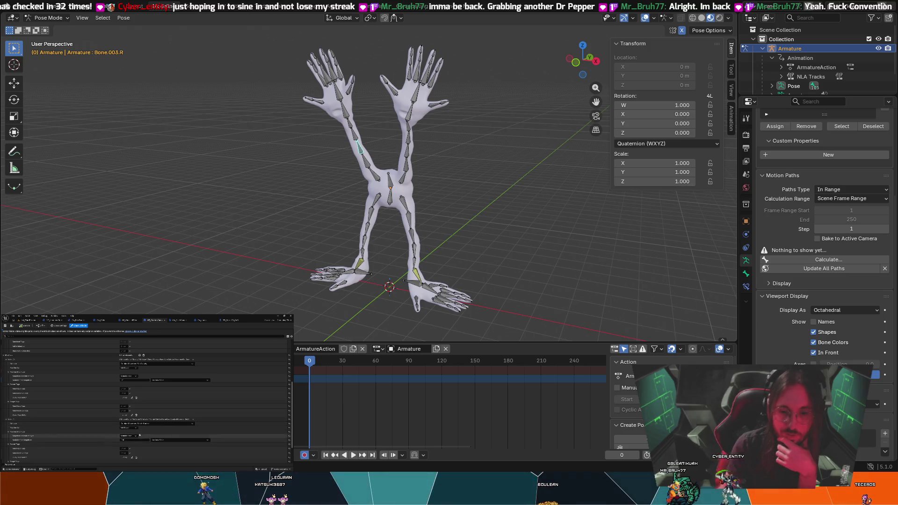
Zoom in on the creature, then browse the Unreal project's assets
scroll(151, 408, up, 3)
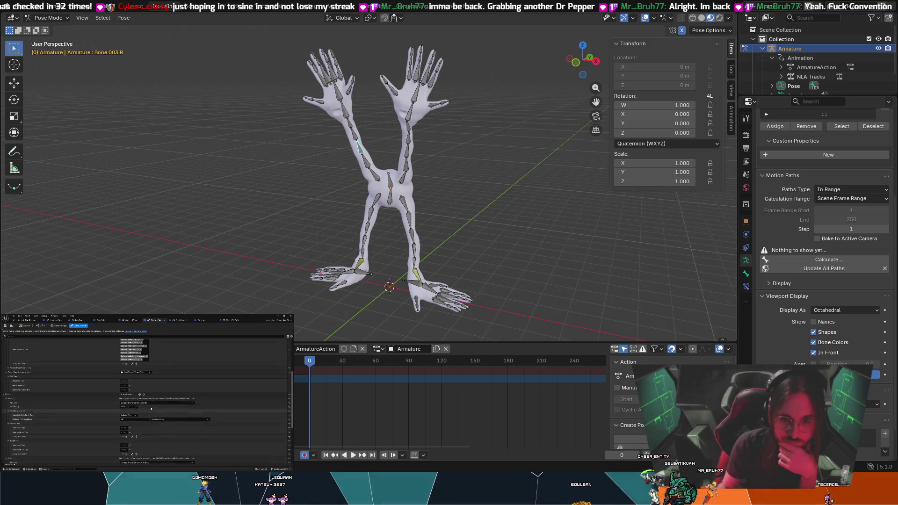
scroll(151, 409, up, 3)
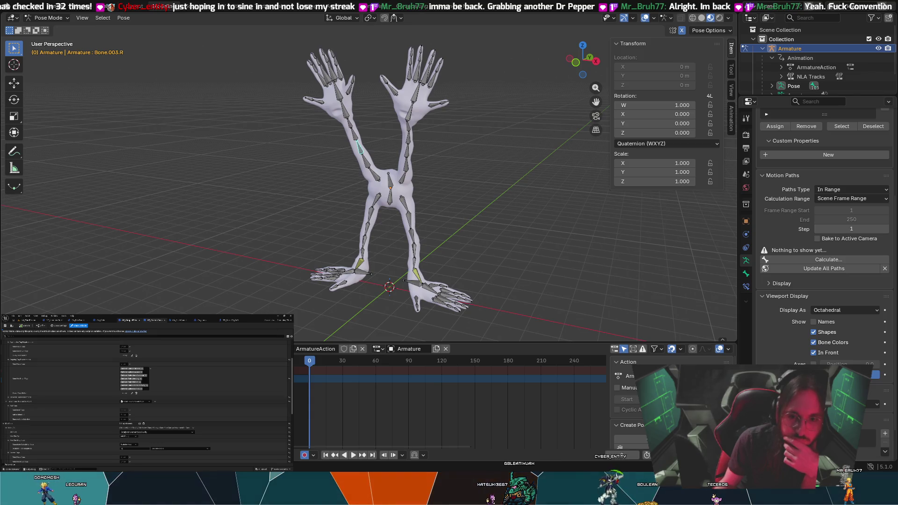
click(125, 320)
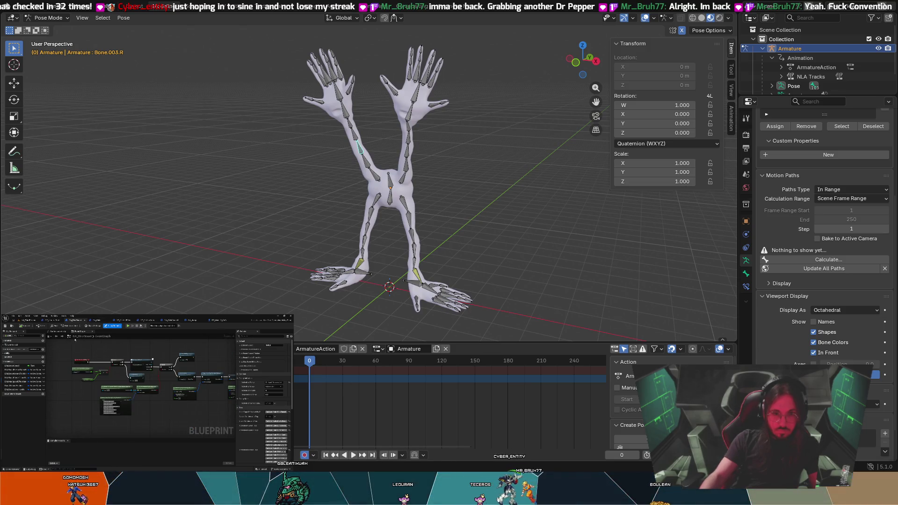
click(12, 470)
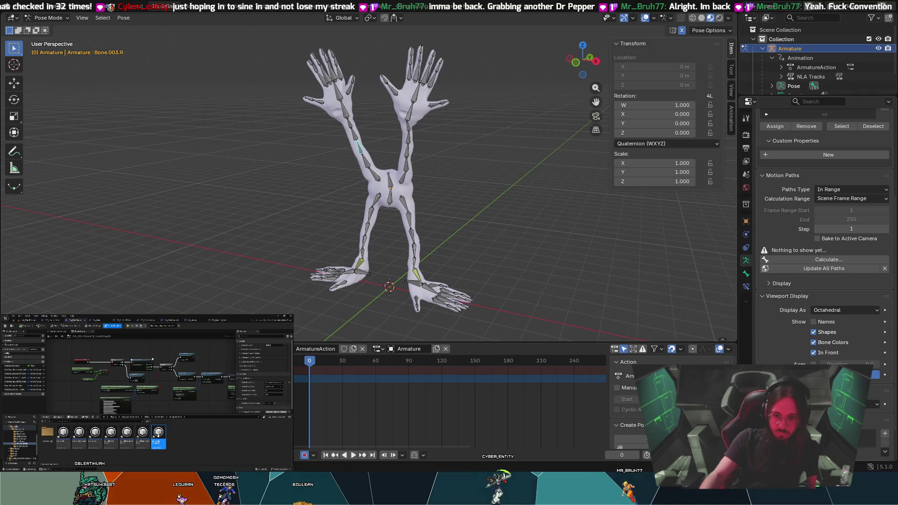
Pick the first Unreal project asset, then select the bone in the creature's raised arm
click(64, 435)
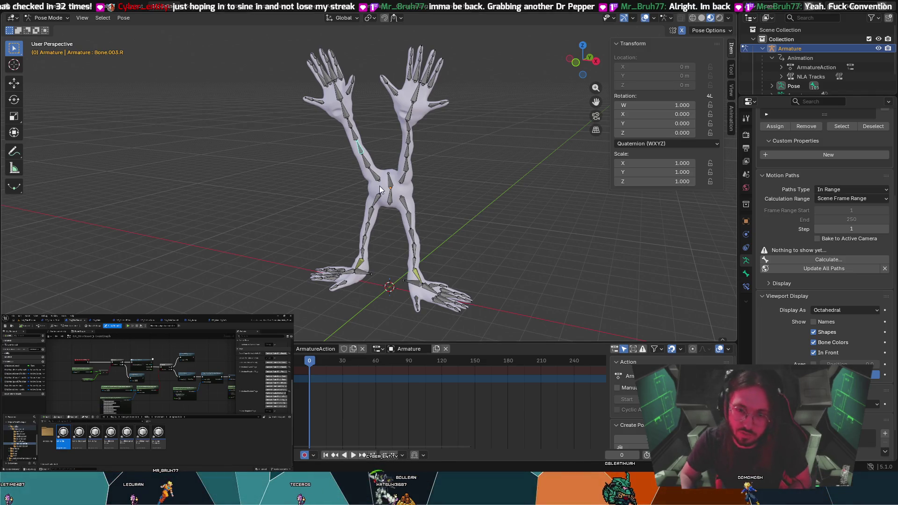
click(353, 135)
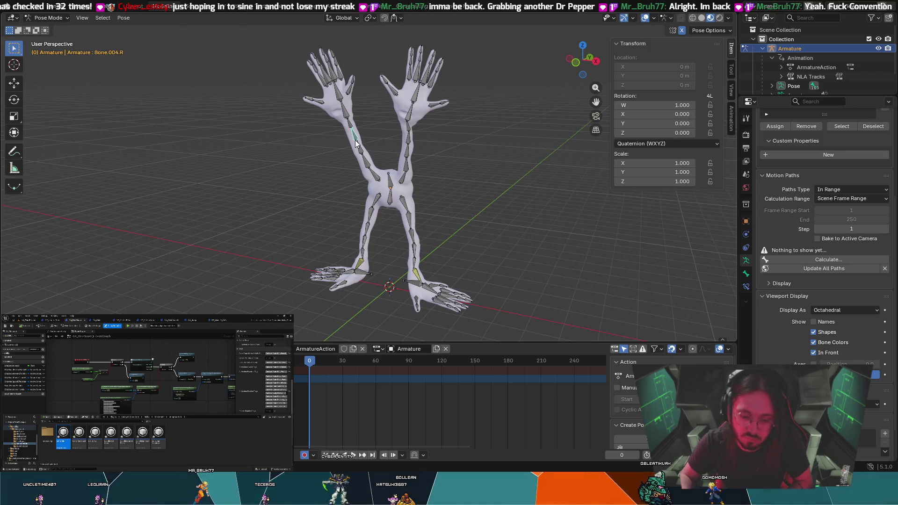
key(s)
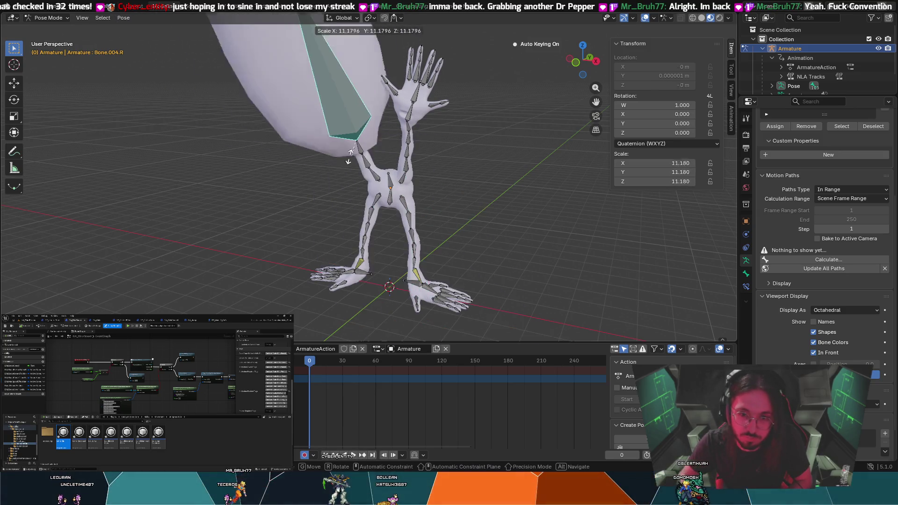
key(Escape)
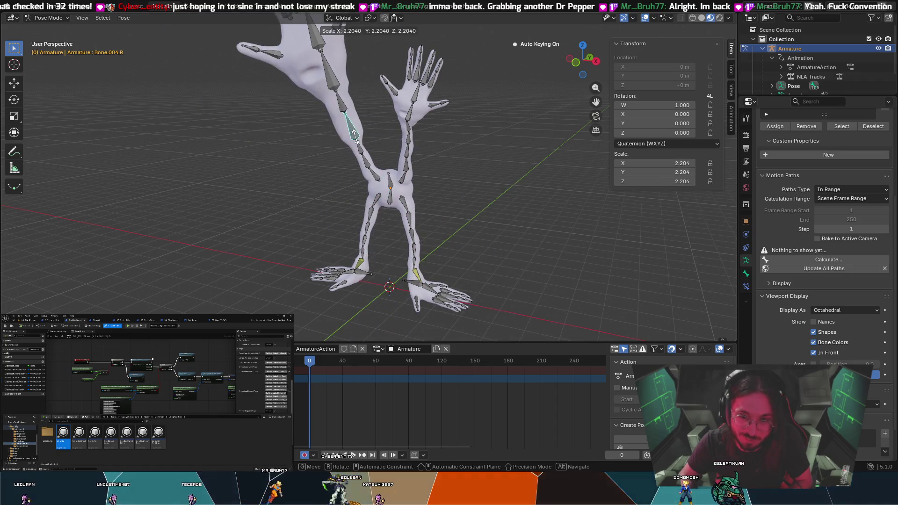
key(s)
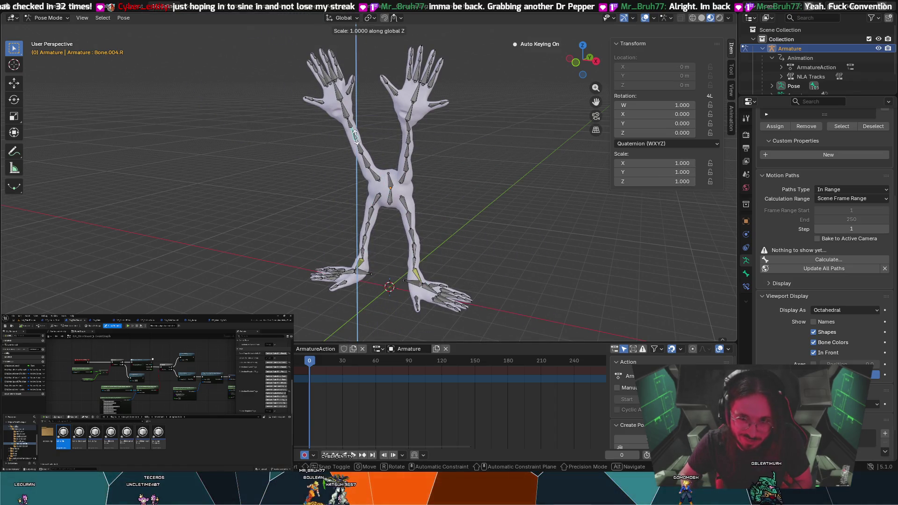
key(z)
key(Escape)
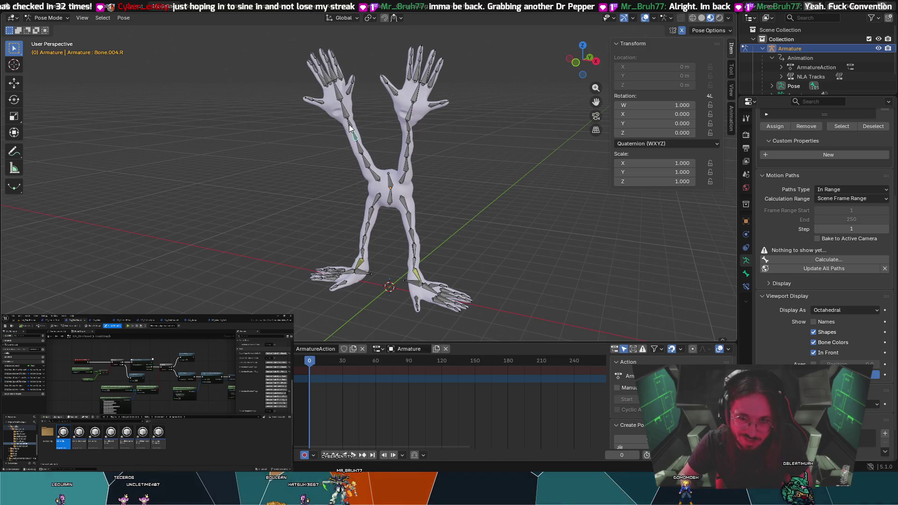
scroll(355, 120, down, 5)
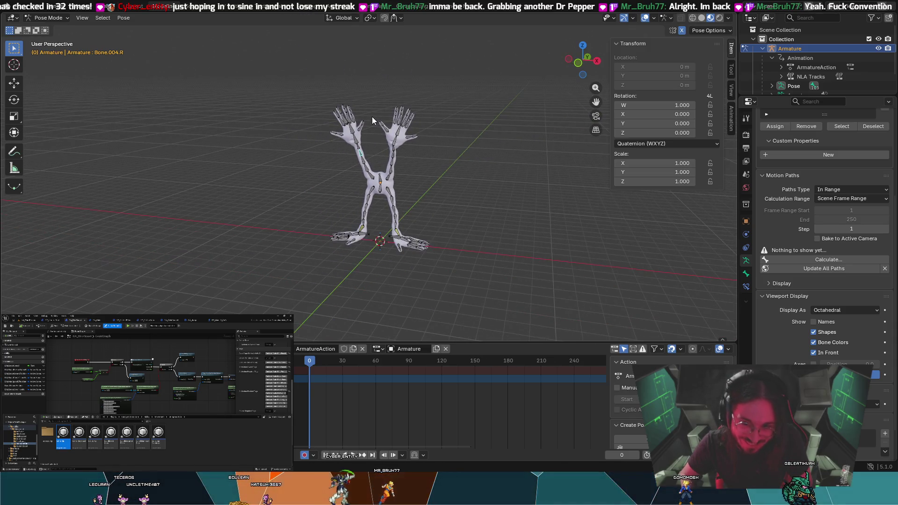
key(s)
key(z)
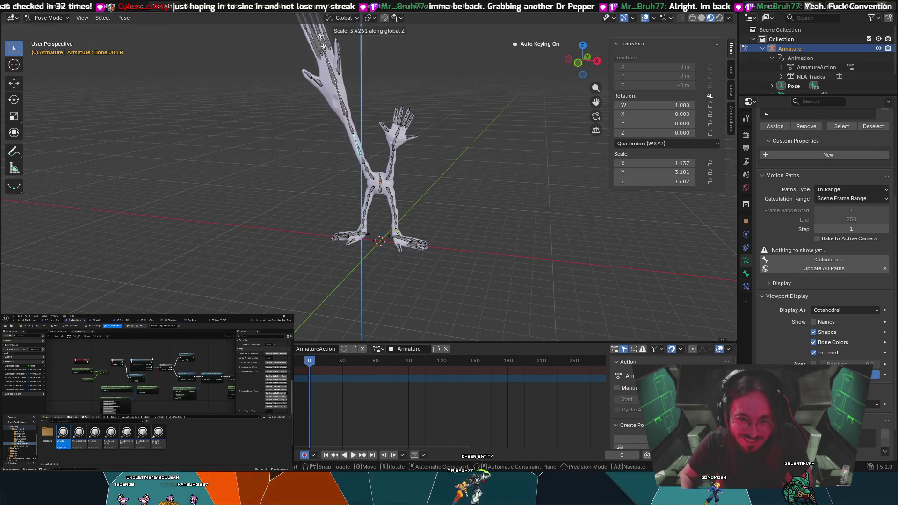
key(Escape)
scroll(387, 143, up, 4)
scroll(379, 136, up, 3)
scroll(367, 119, down, 1)
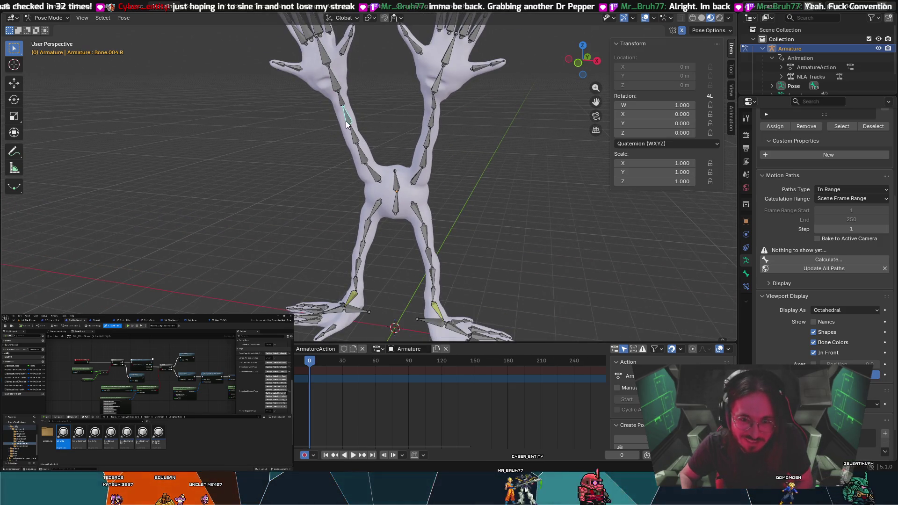
key(s)
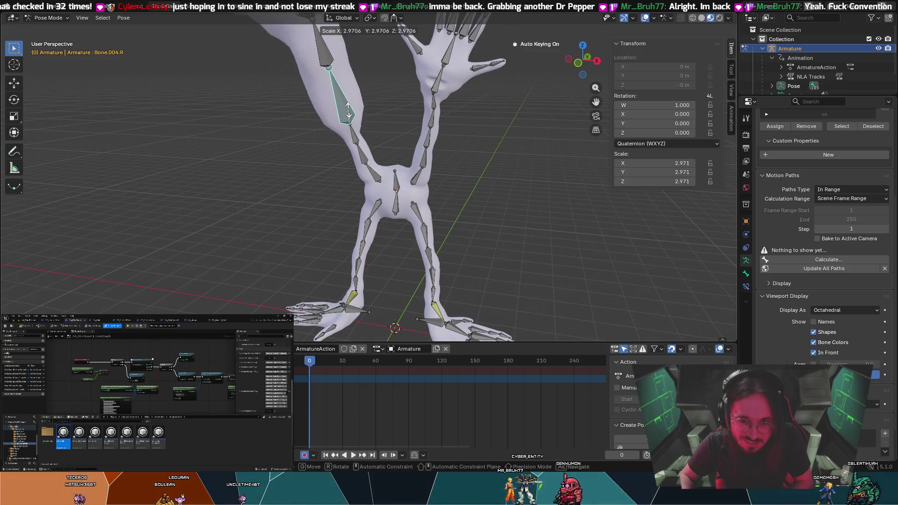
key(z)
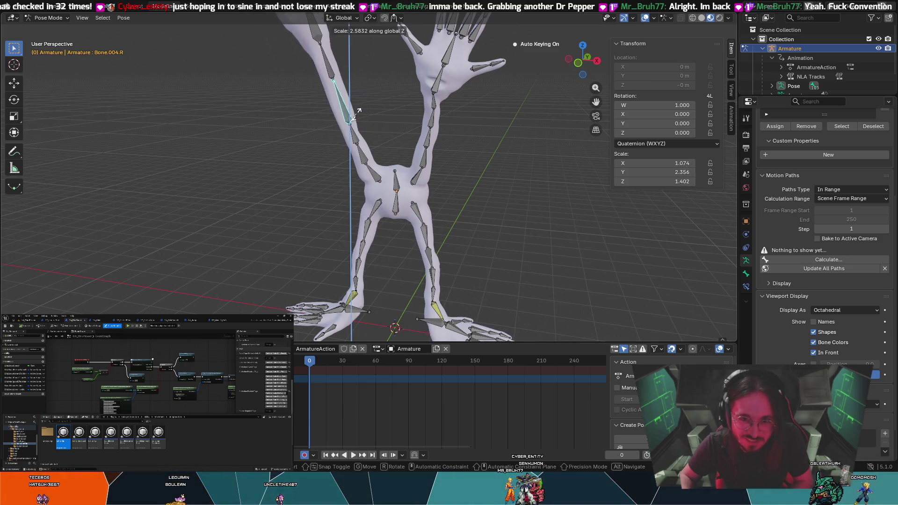
key(Escape)
scroll(353, 91, down, 5)
key(z)
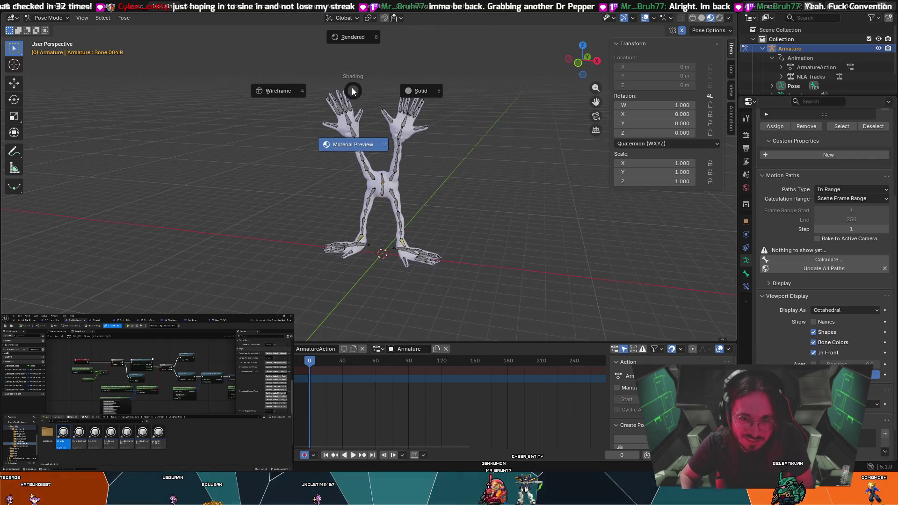
click(339, 68)
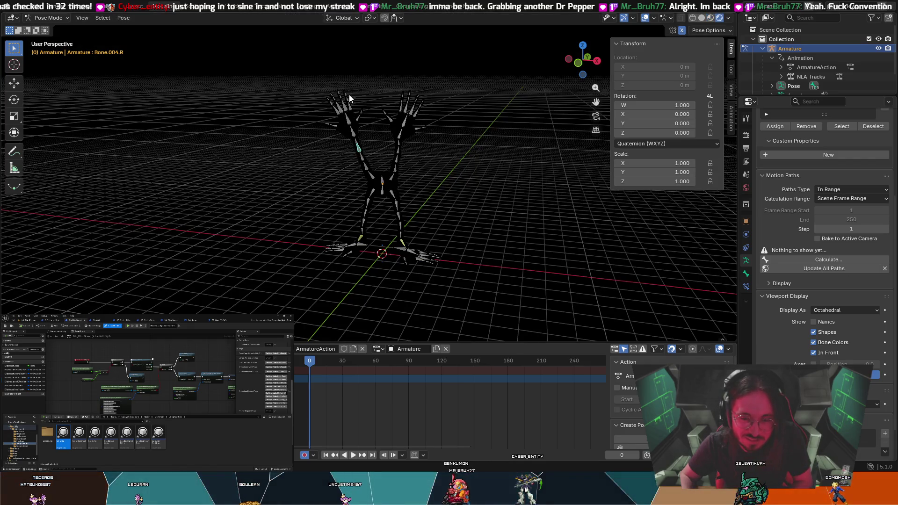
right_click(368, 115)
key(z)
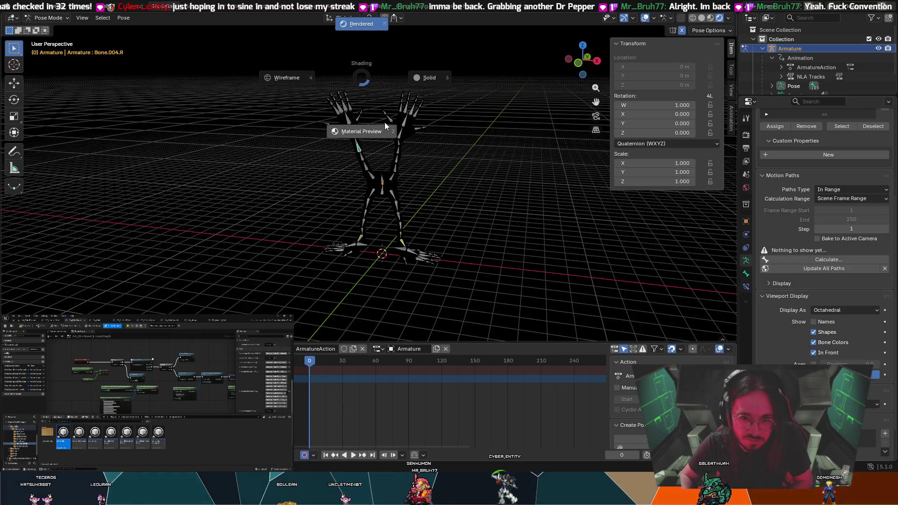
click(384, 122)
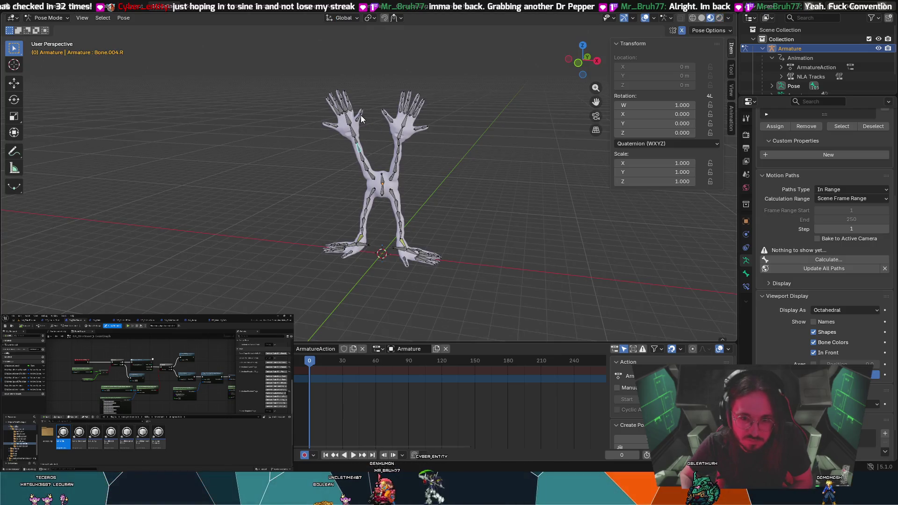
key(g)
key(s)
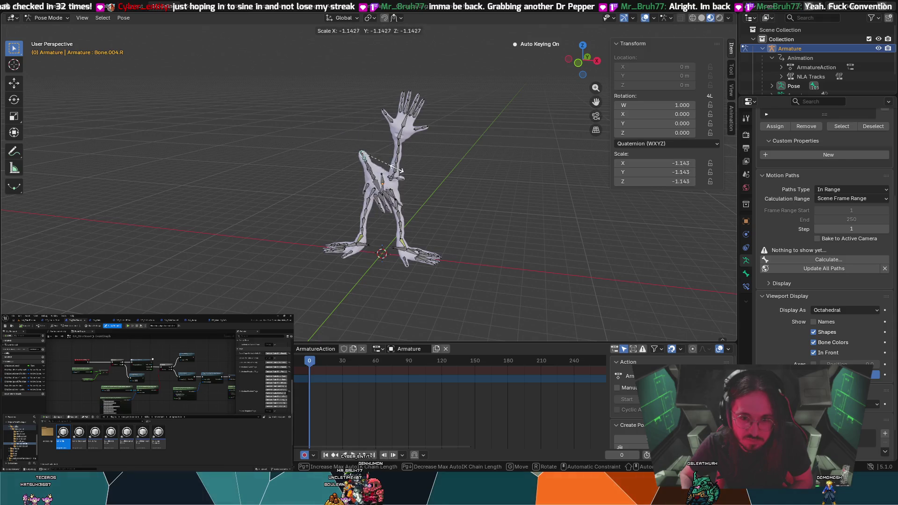
key(Escape)
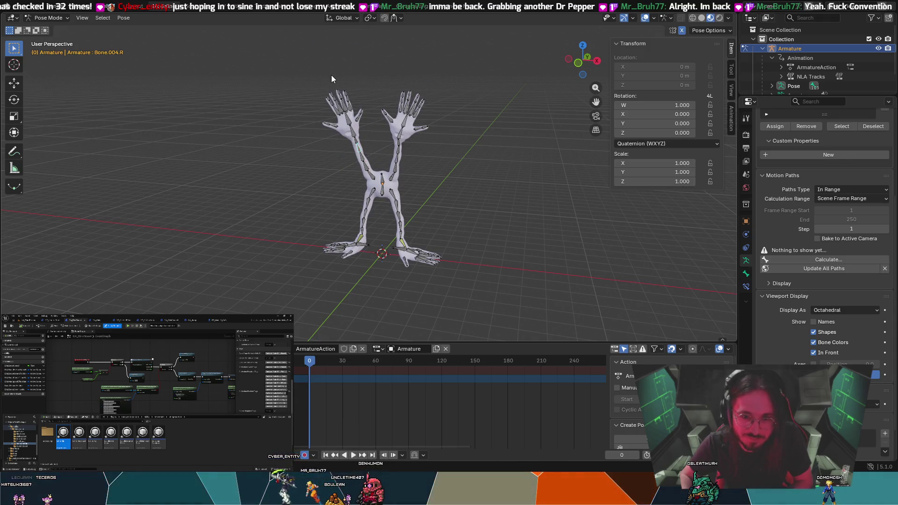
key(g)
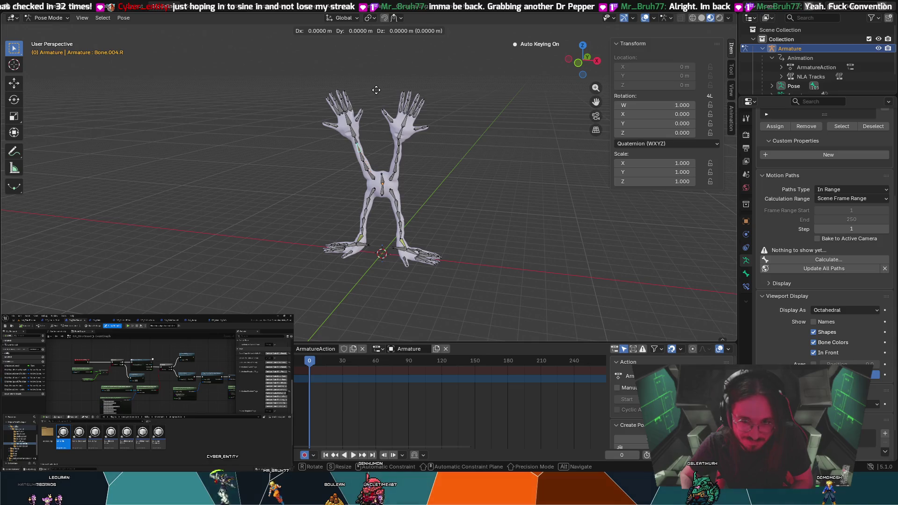
click(377, 90)
Try moving the right arm bone, cancel the move, then select Bone.003.R
right_click(379, 90)
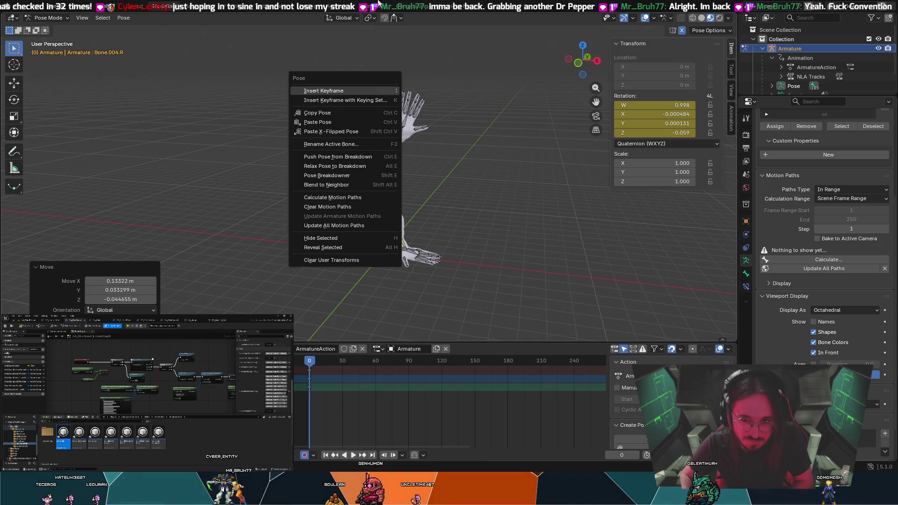
right_click(341, 82)
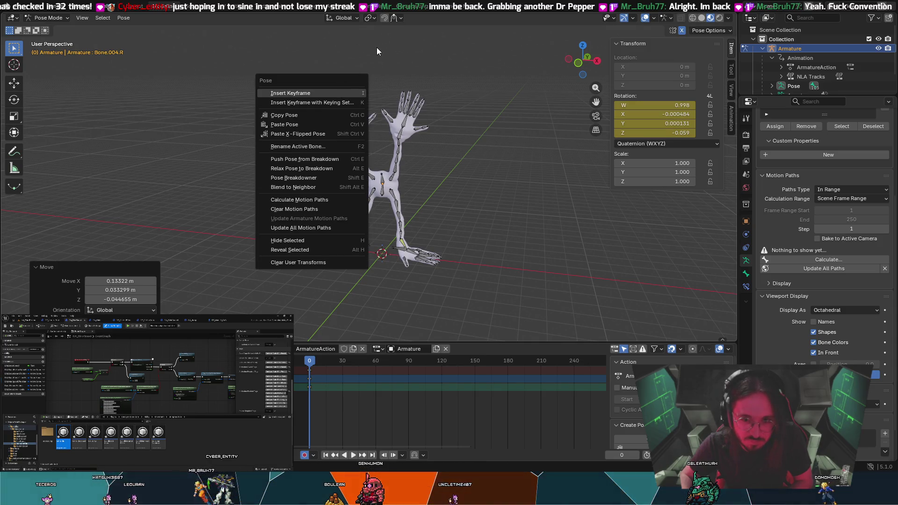
key(g)
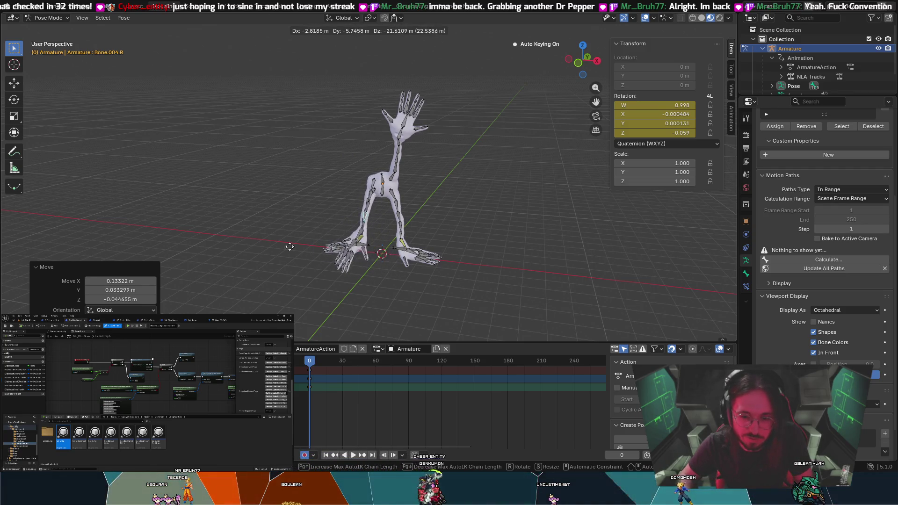
key(Escape)
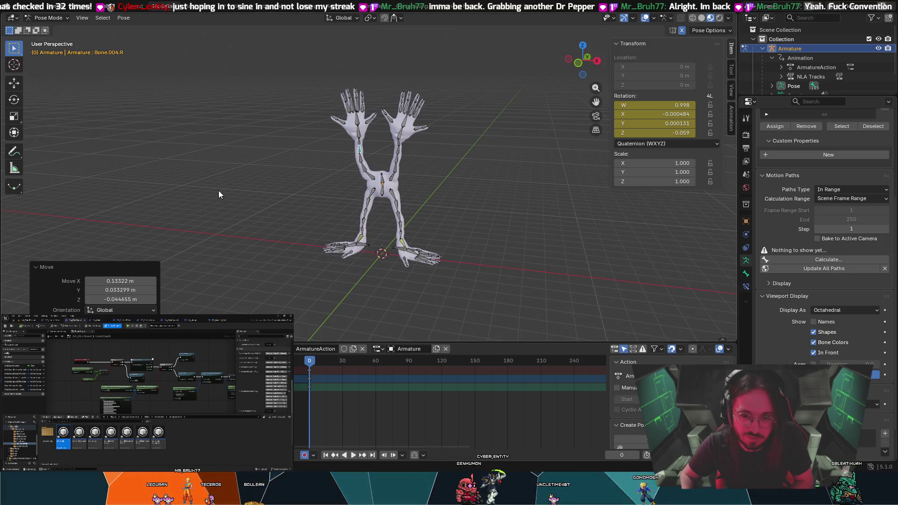
scroll(390, 180, up, 5)
scroll(375, 123, down, 1)
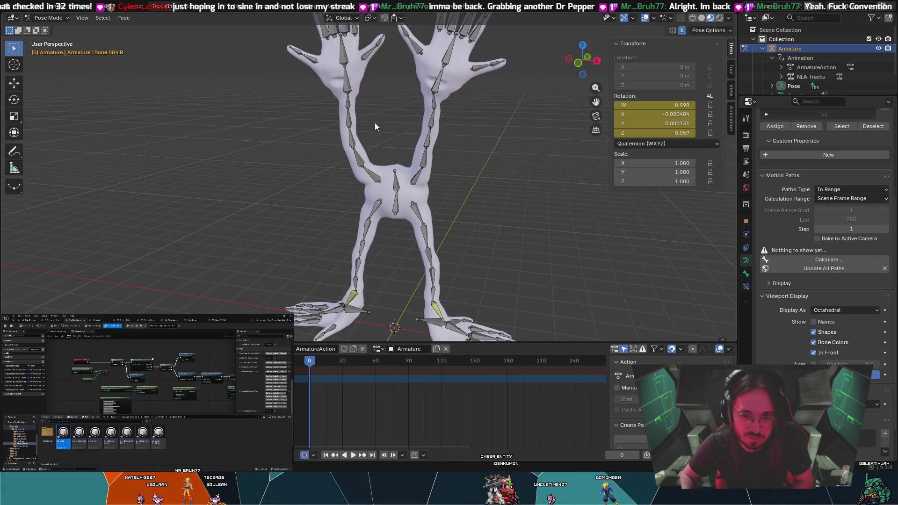
click(351, 143)
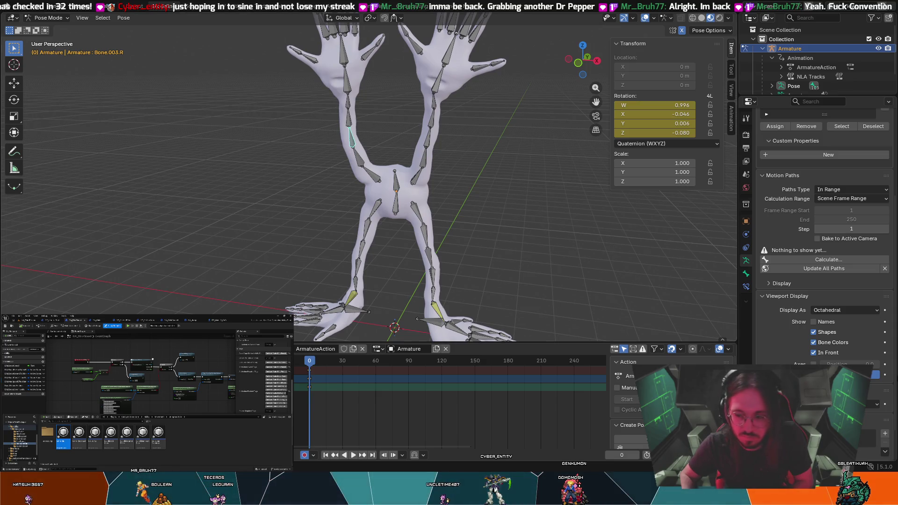
Browse the pose and parenting menus for Bone.003.R without applying anything
right_click(352, 141)
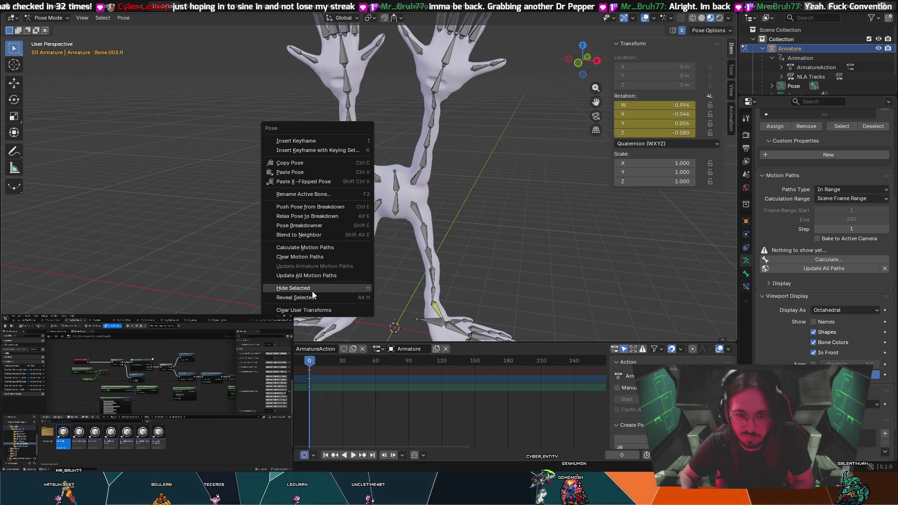
key(Escape)
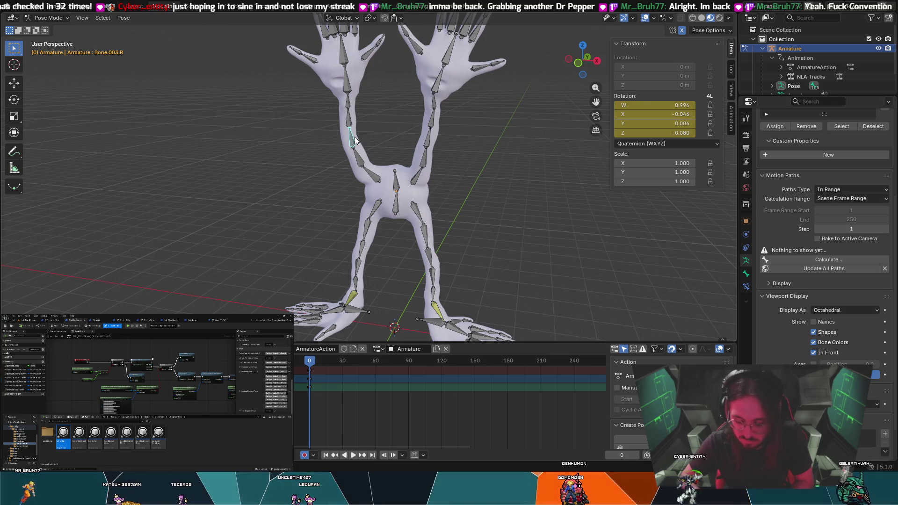
key(ctrl+p)
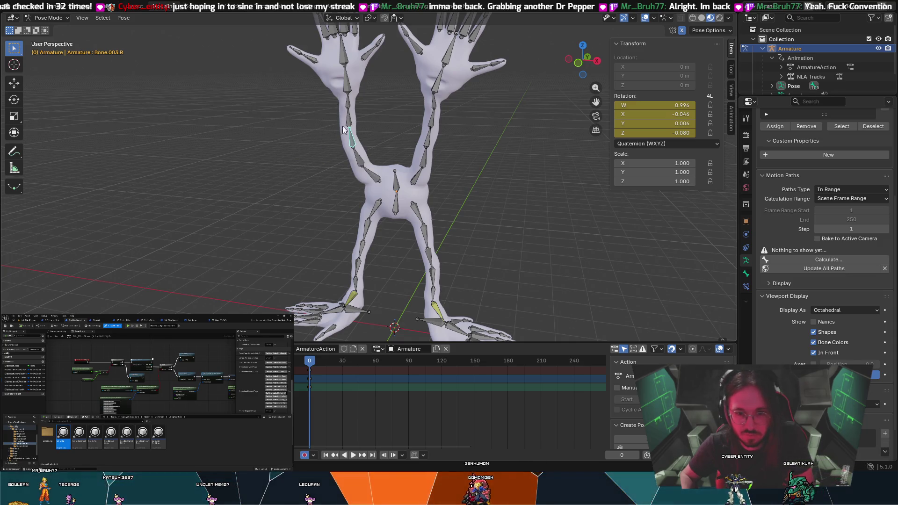
right_click(352, 140)
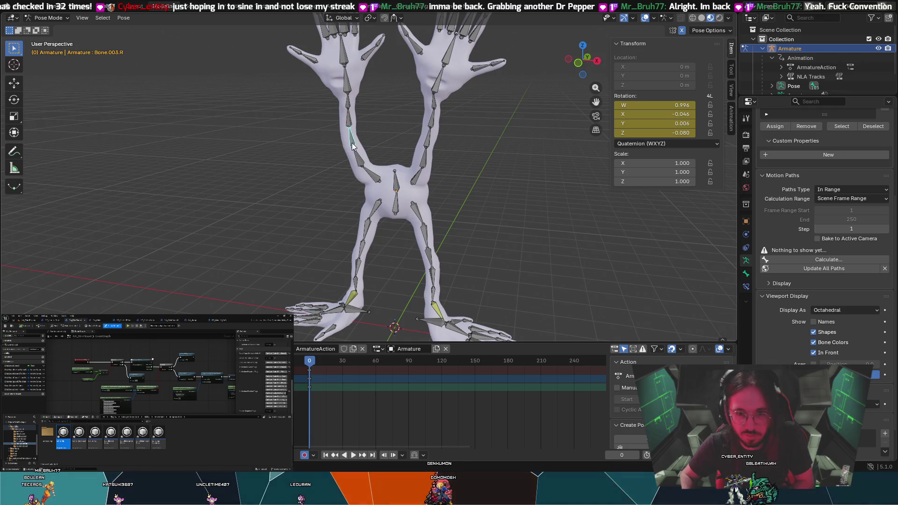
right_click(351, 142)
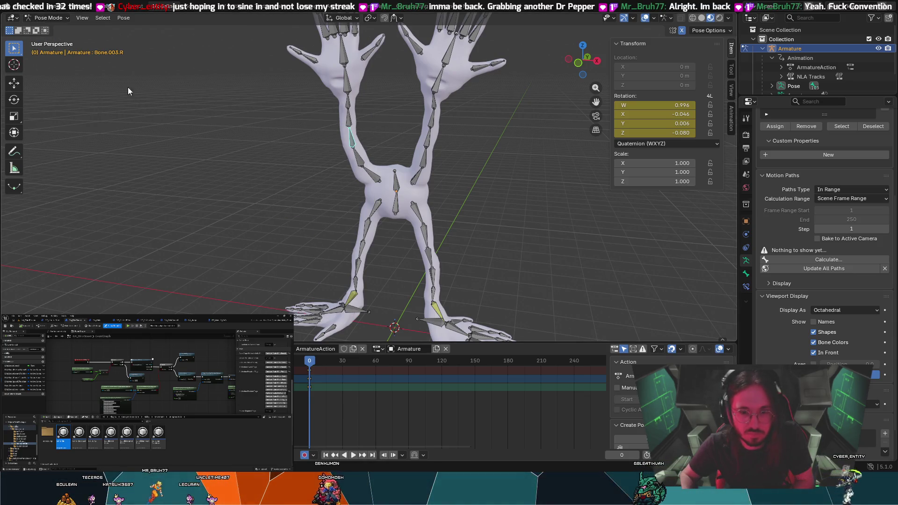
right_click(354, 144)
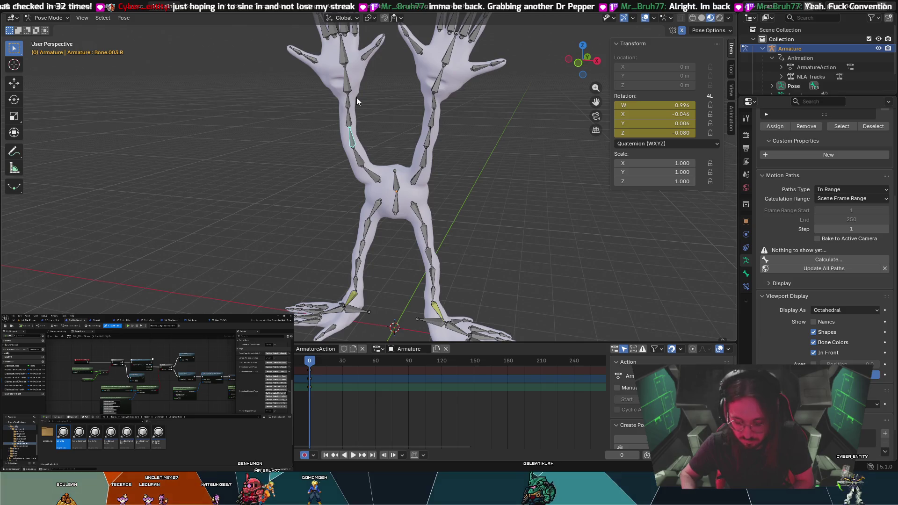
key(ctrl+p)
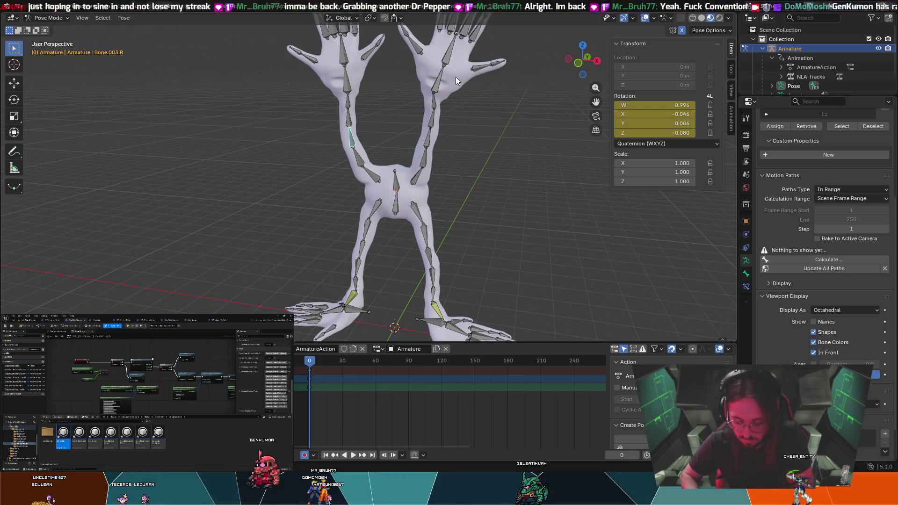
Add the lower arm bone, clear both rotations to rest, and switch to Edit Mode
key(shift+bracketright)
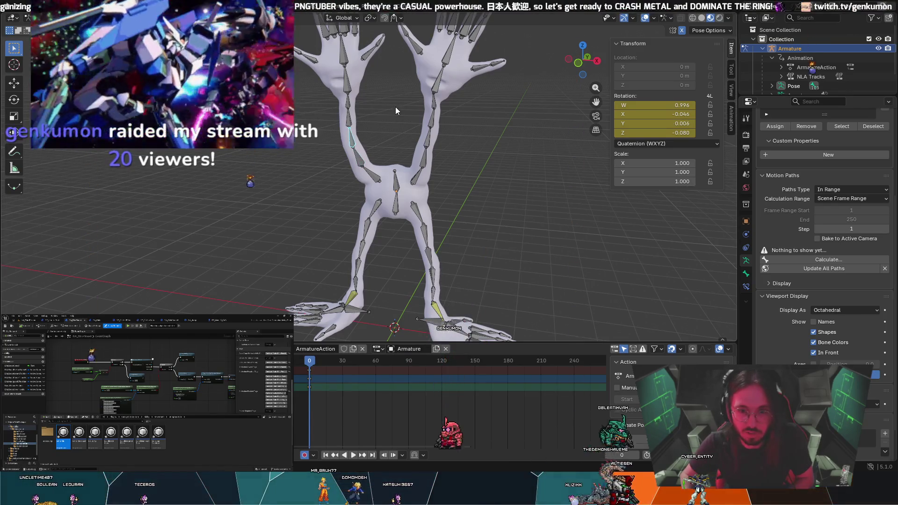
key(alt+r)
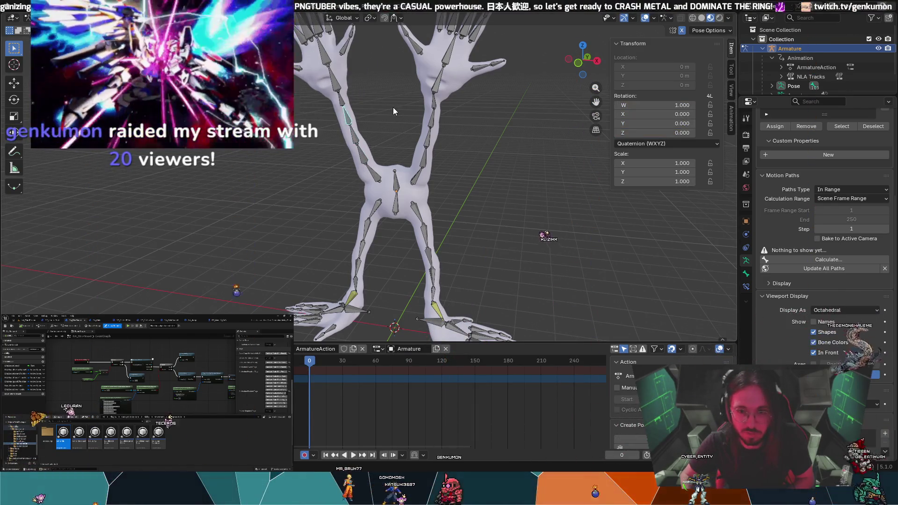
key(Tab)
middle_drag(428, 148, 416, 159)
Assign the Idle action to the armature and play it back to preview it
scroll(416, 158, down, 3)
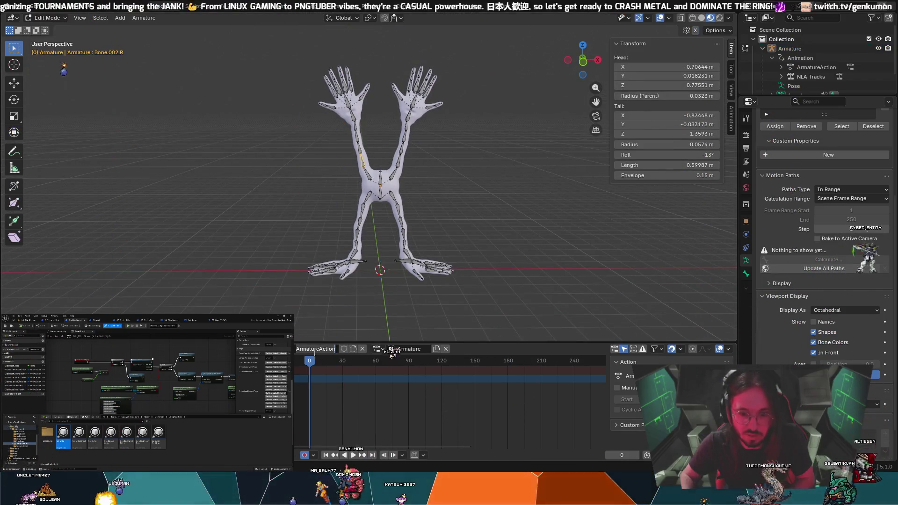
key(Escape)
click(293, 348)
click(327, 372)
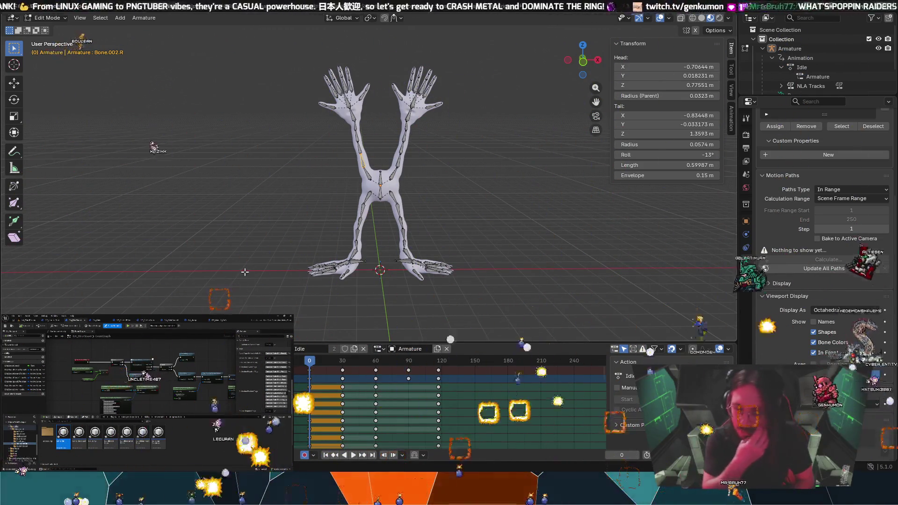
key(space)
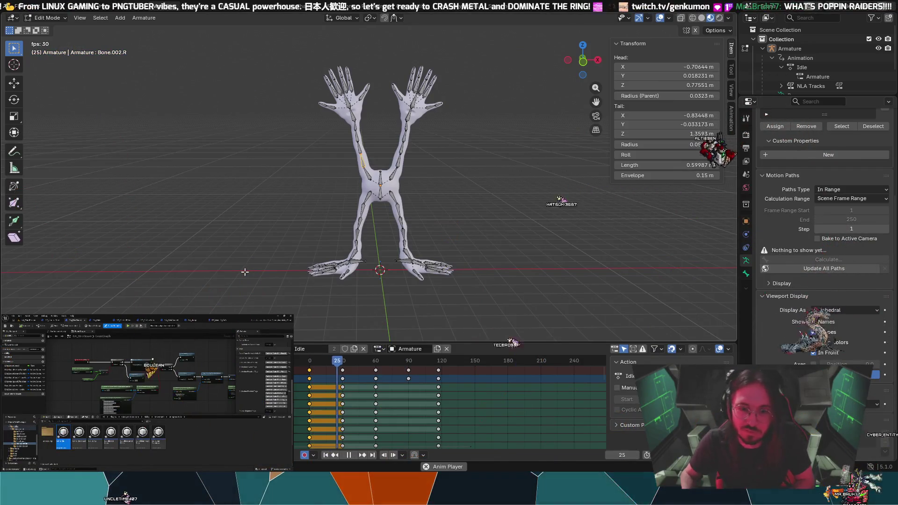
key(space)
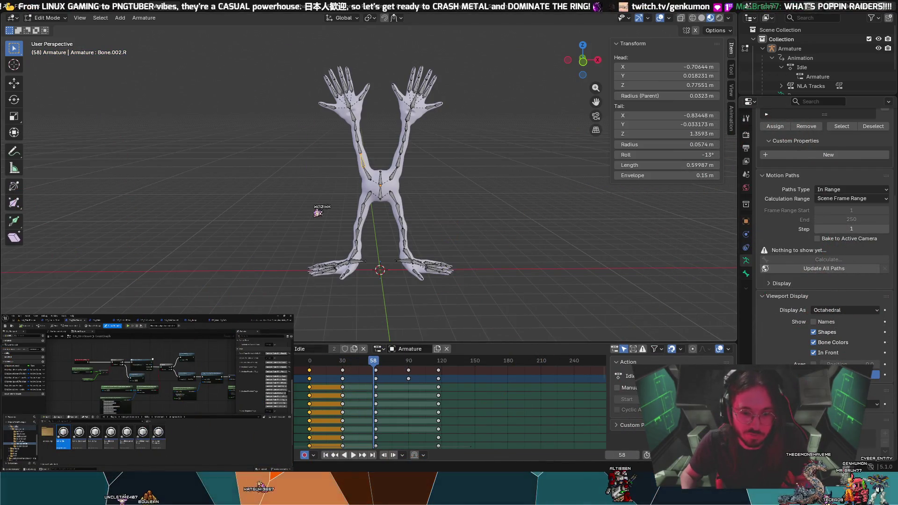
click(289, 349)
key(Escape)
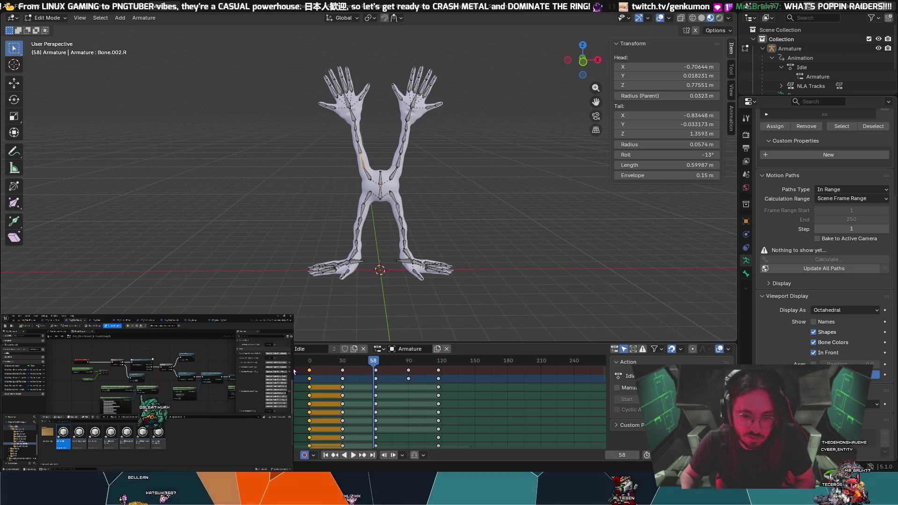
key(space)
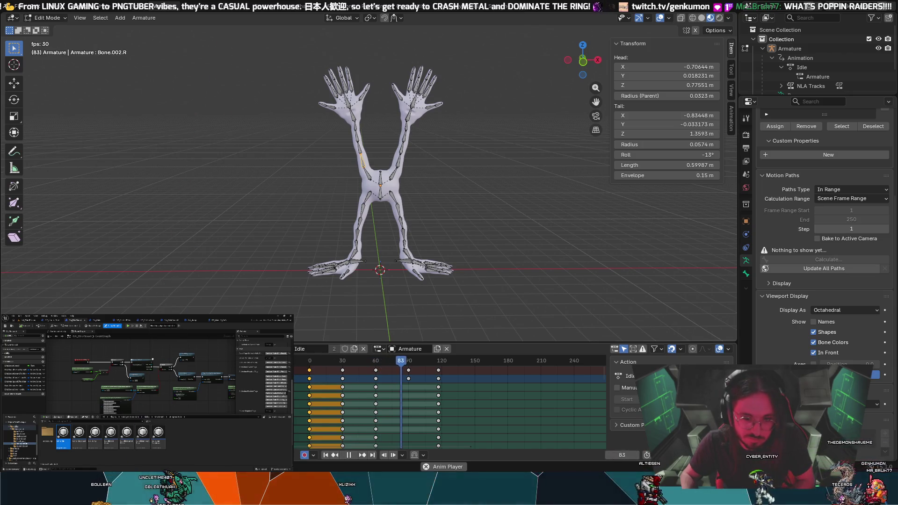
Switch through Pose and Object Mode, unlink the Idle action, then enter Edit Mode
click(51, 18)
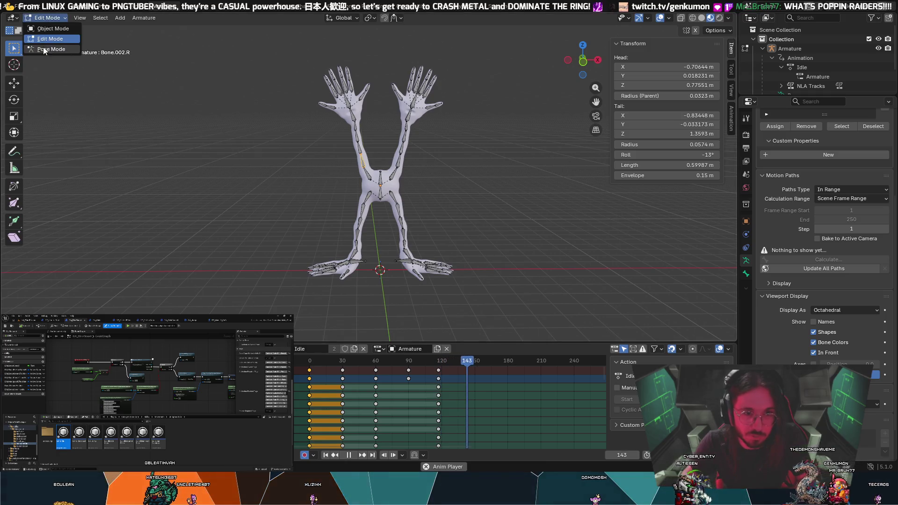
click(41, 53)
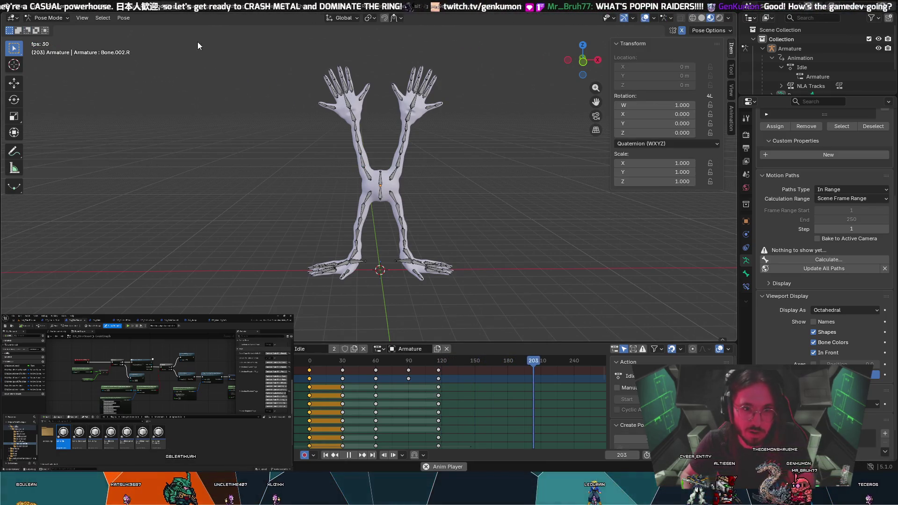
click(50, 29)
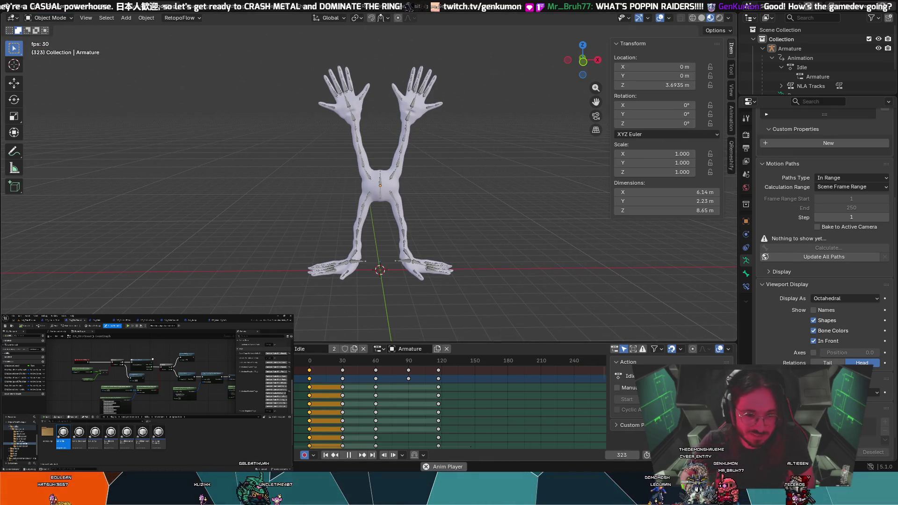
click(425, 466)
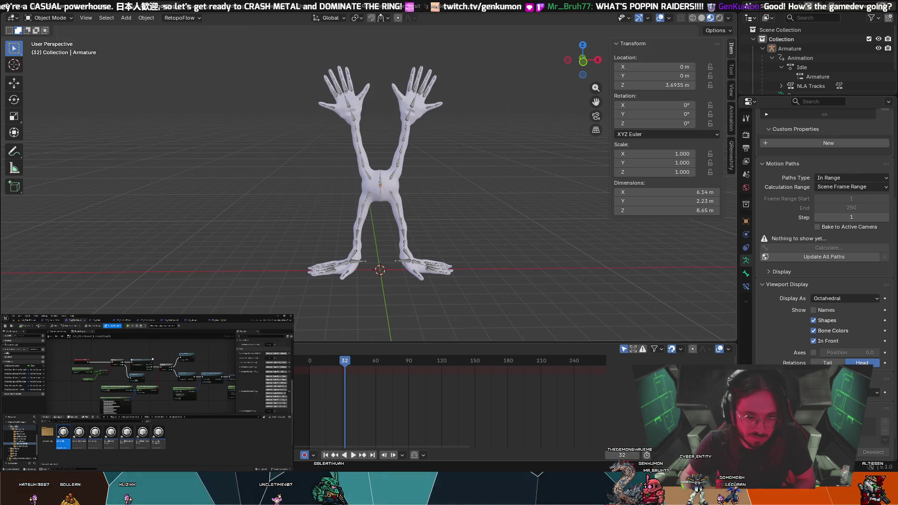
key(Tab)
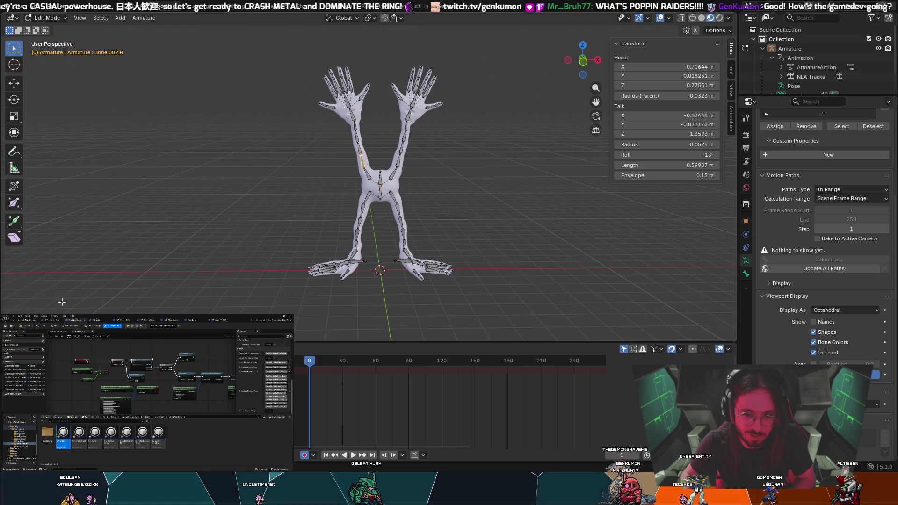
Inspect the leg and arm bone chains in Edit Mode, then return to Pose Mode
key(a)
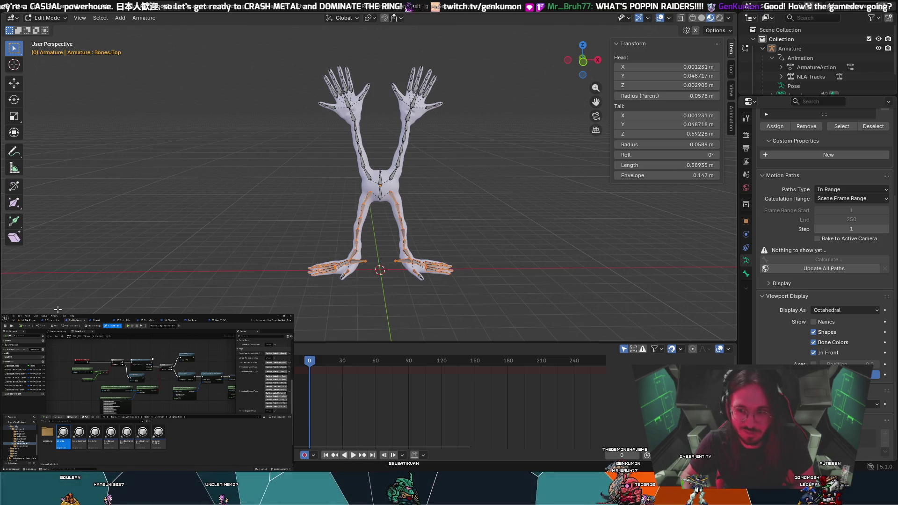
click(57, 309)
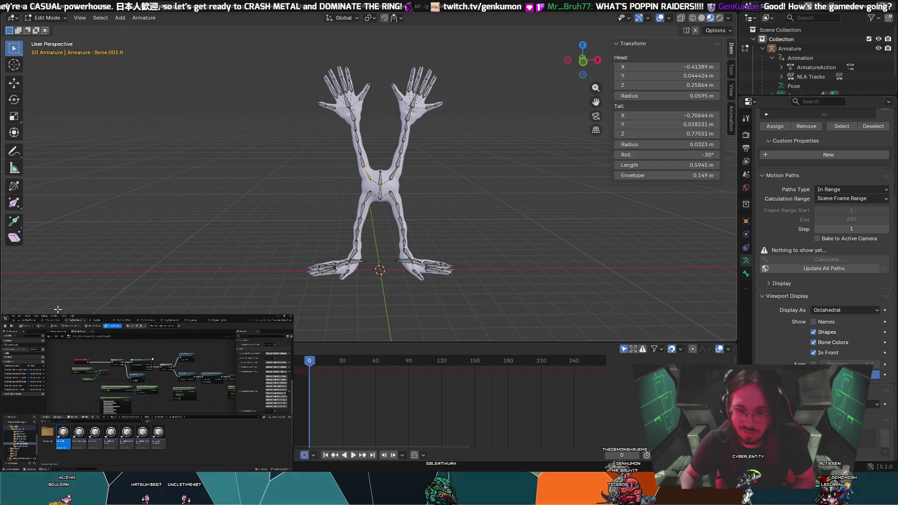
key(ctrl+z)
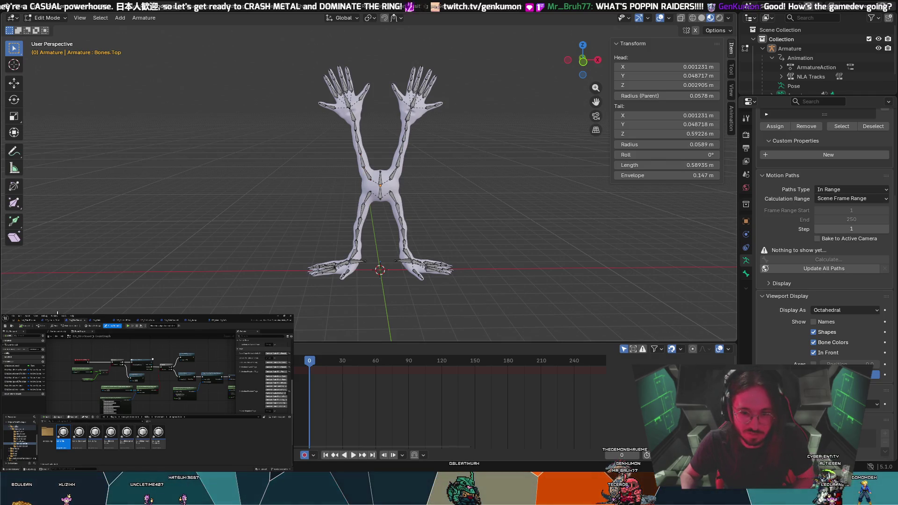
key(ctrl+z)
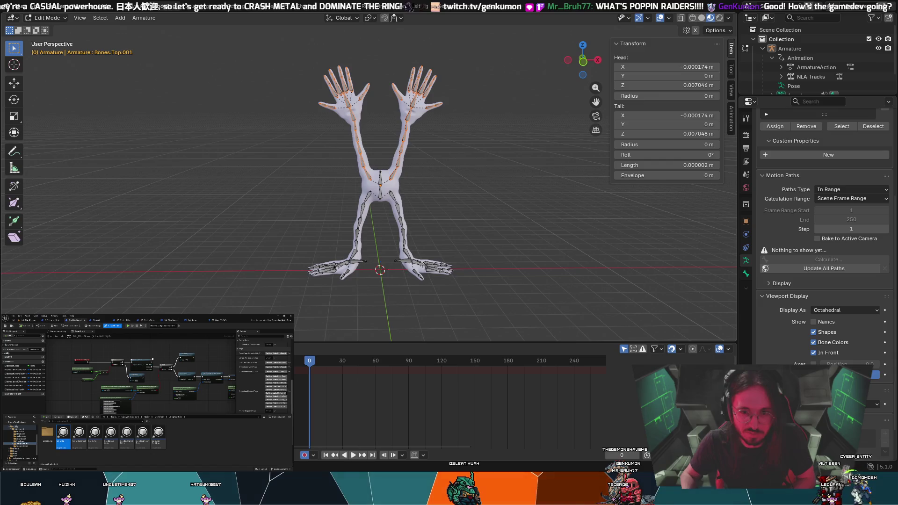
key(ctrl+Tab)
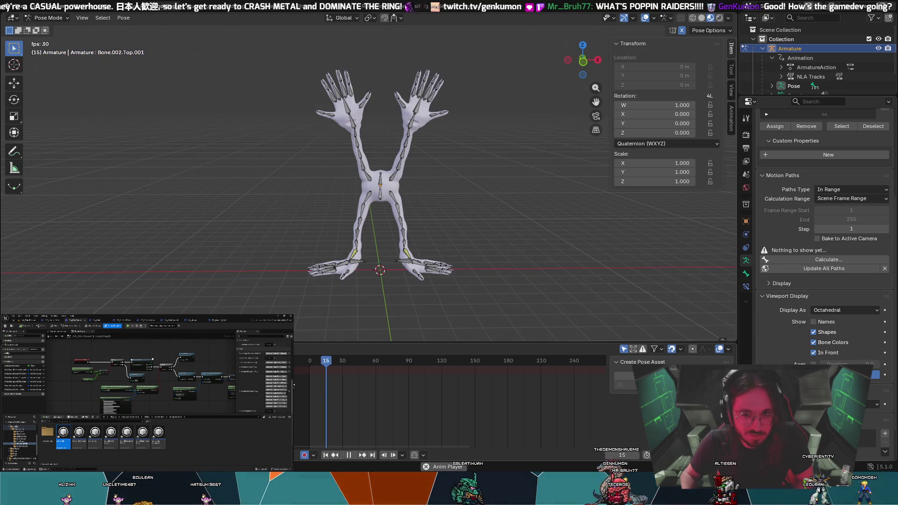
Preview playback, select all bones, and switch the armature from Object to Pose Mode
key(space)
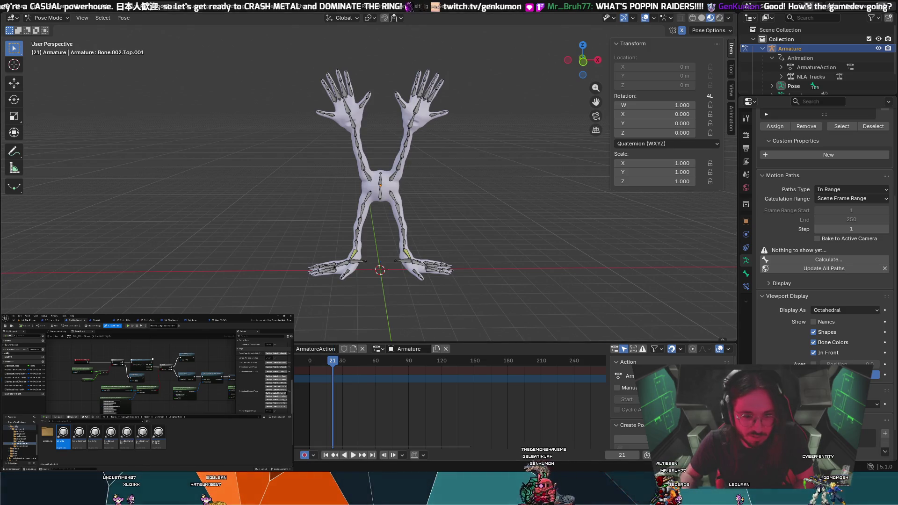
key(ctrl+z)
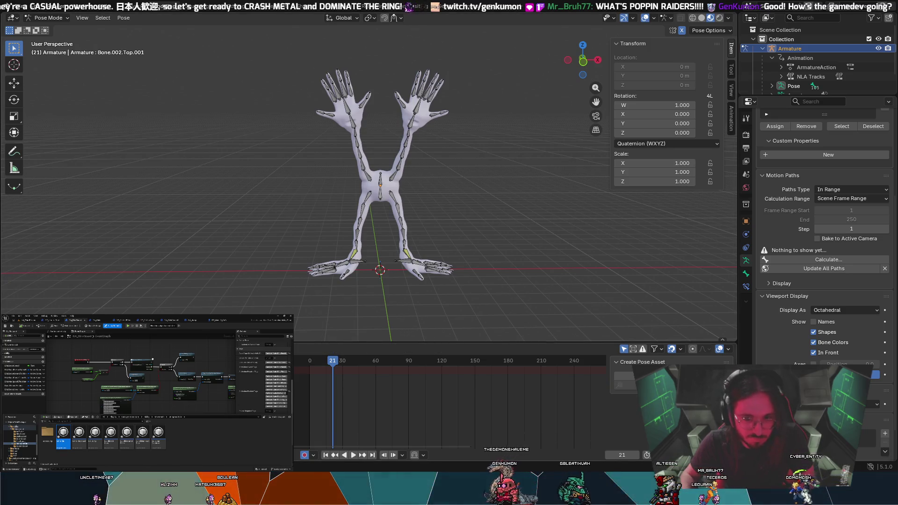
key(shift+Left)
key(ctrl+z)
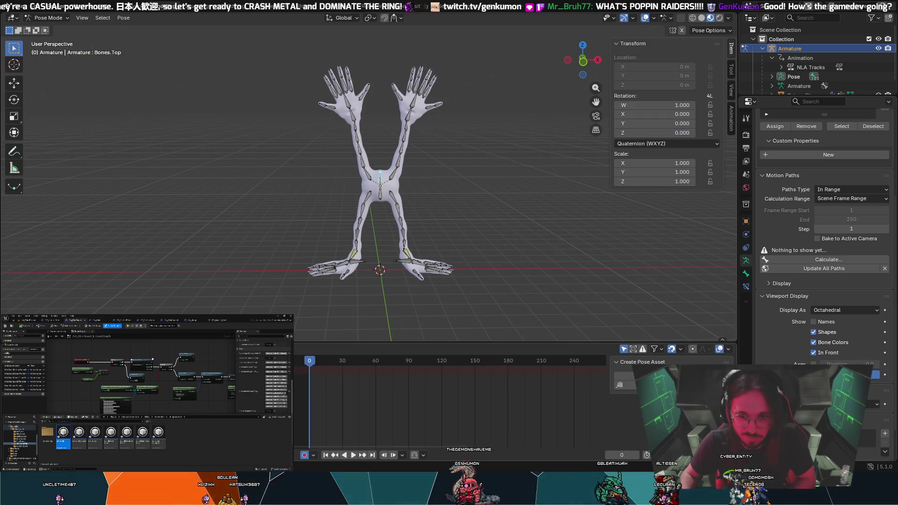
key(space)
key(space)
key(a)
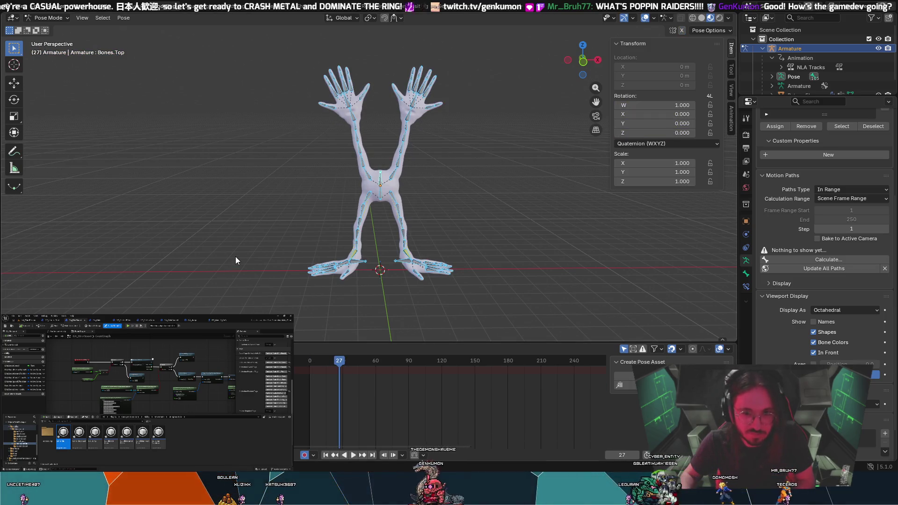
click(48, 21)
click(49, 27)
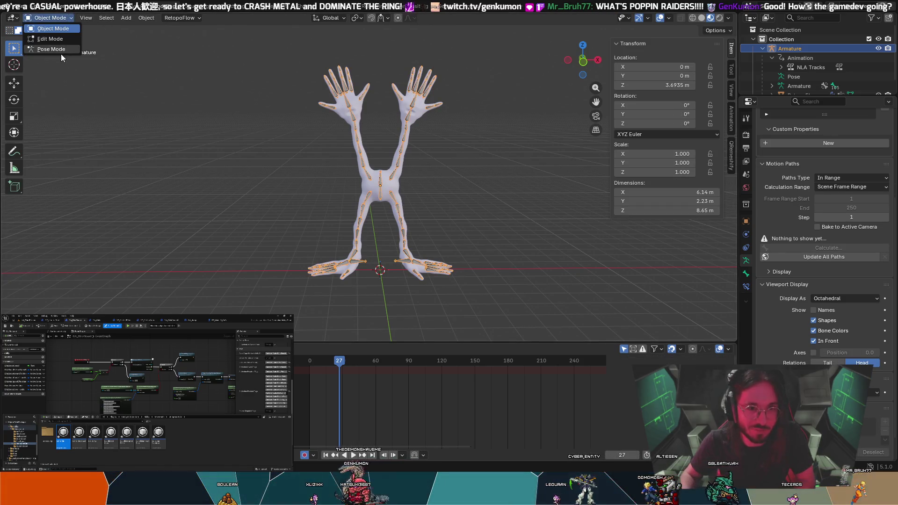
click(61, 53)
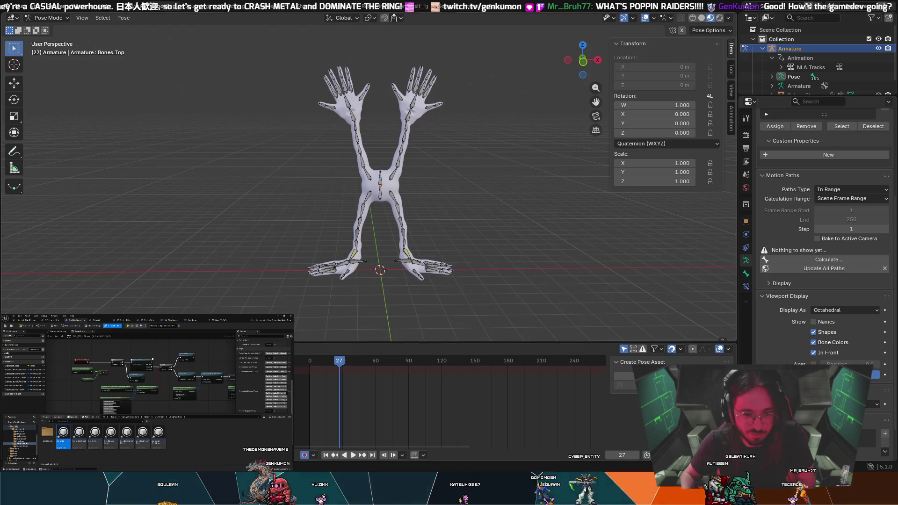
Show bones as thin octahedral shapes and restore the Idle action with its keyframes
click(9, 348)
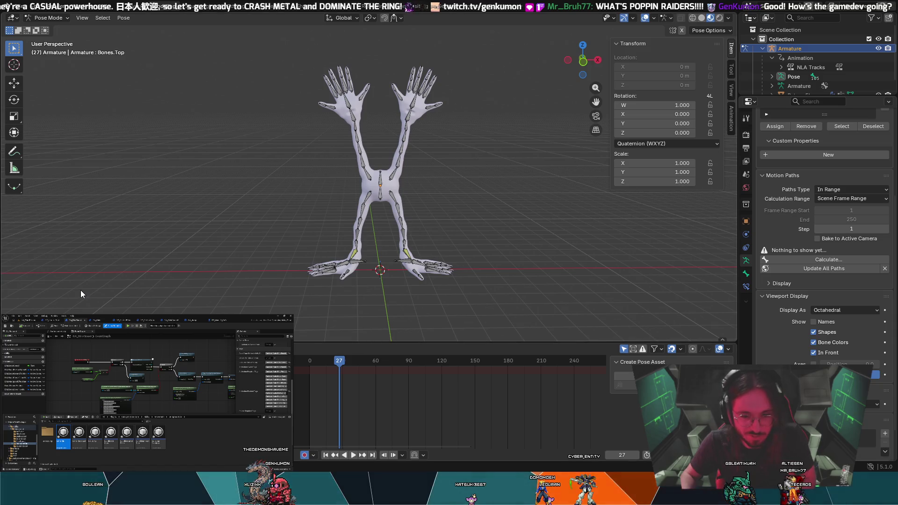
key(a)
key(ctrl+z)
key(ctrl+z)
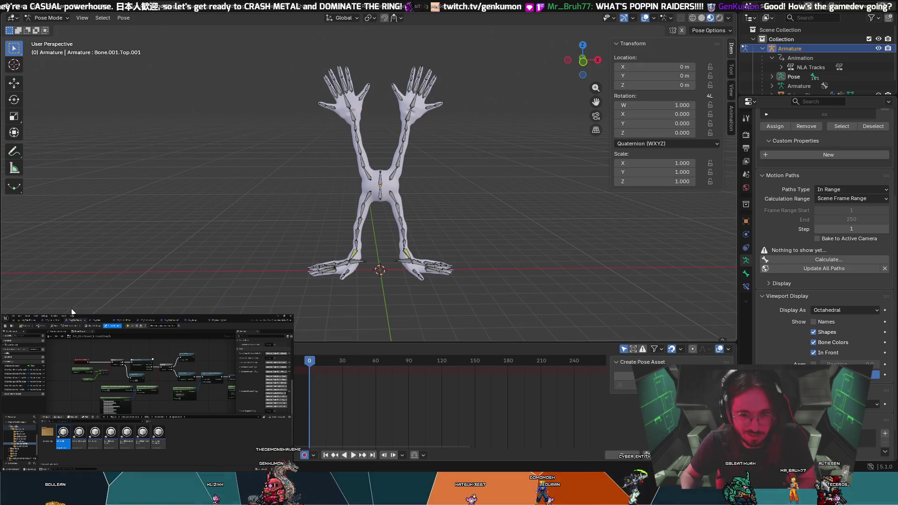
key(ctrl+z)
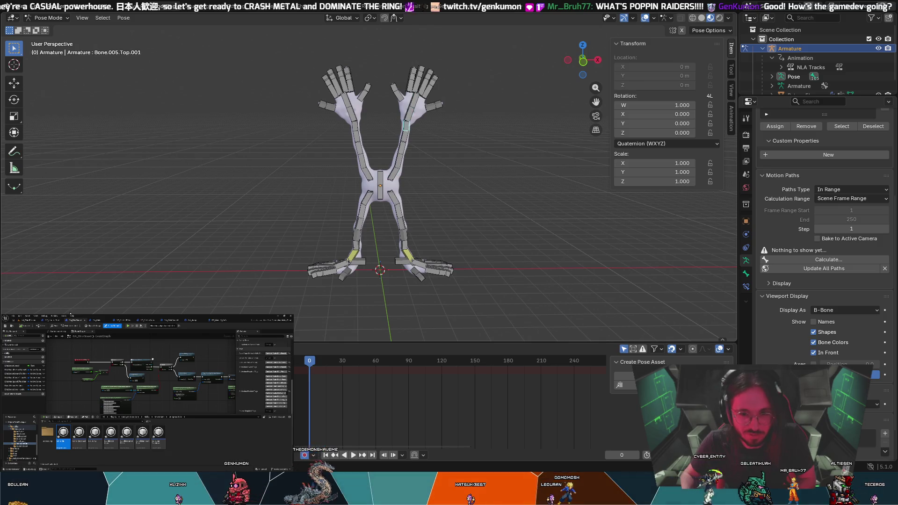
key(ctrl+z)
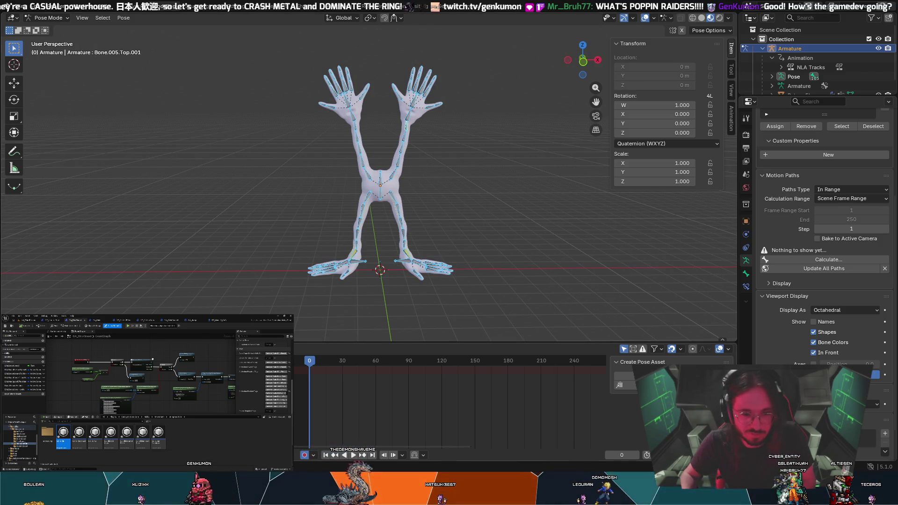
key(ctrl+z)
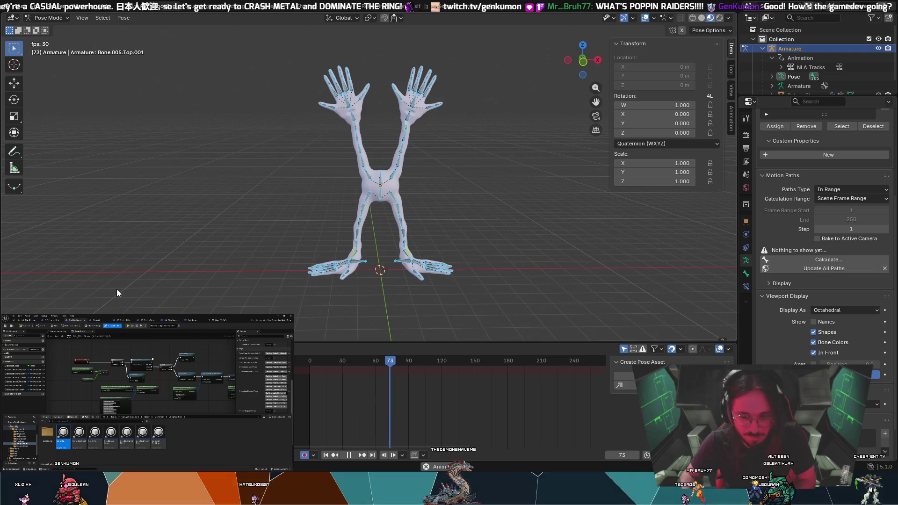
key(Escape)
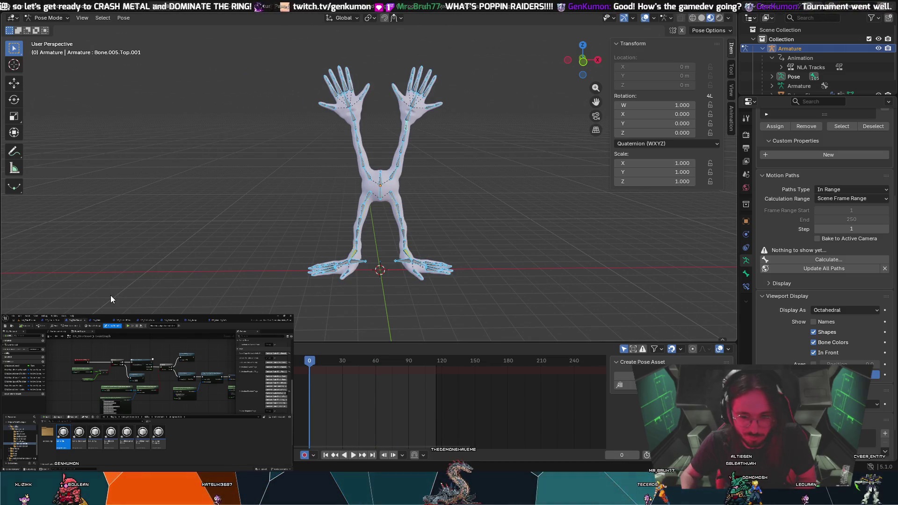
key(ctrl+z)
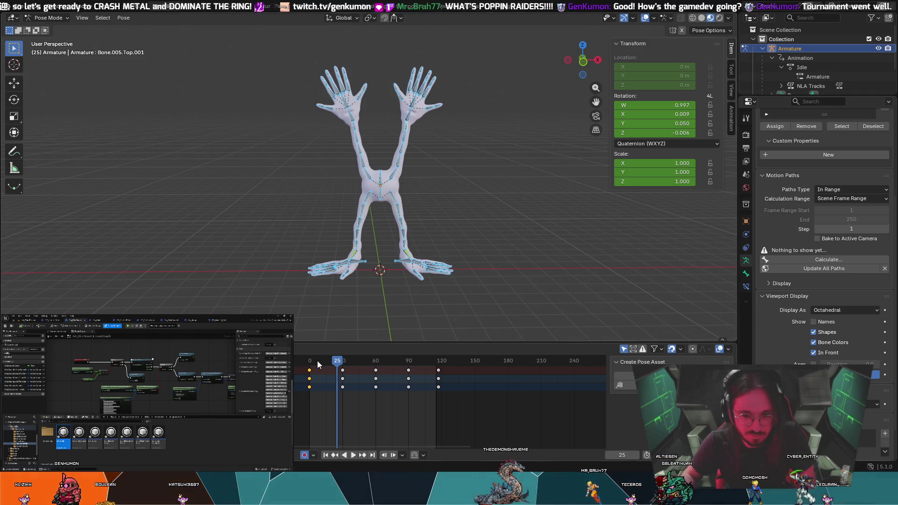
Play the Idle animation, zoom the timeline, and move the final keyframes one frame earlier
key(space)
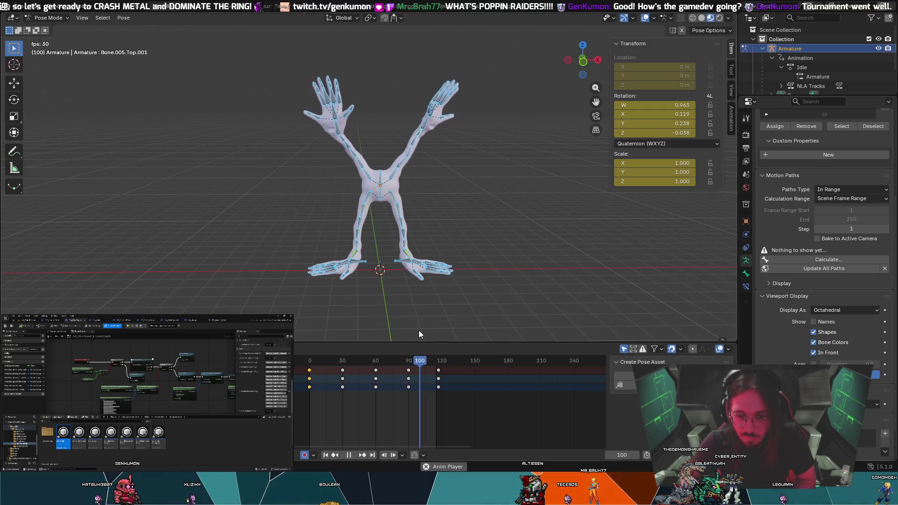
key(Escape)
scroll(443, 398, up, 3)
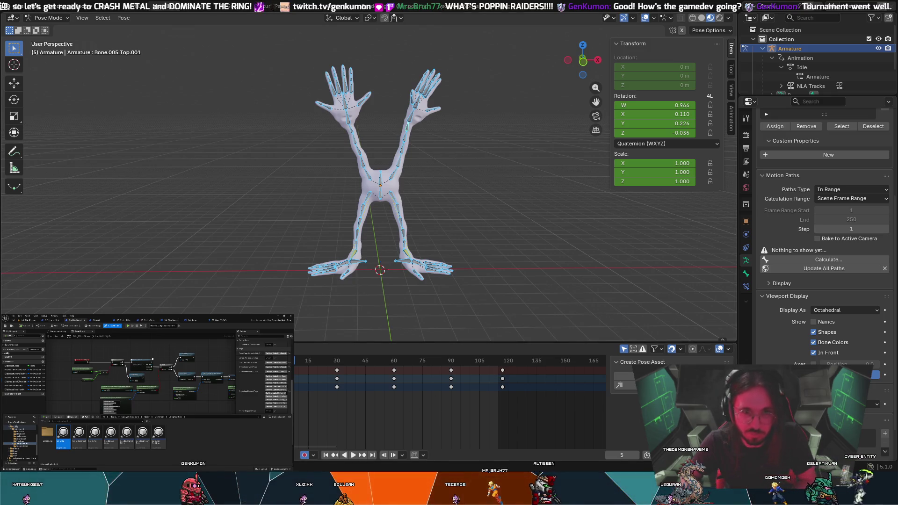
click(500, 380)
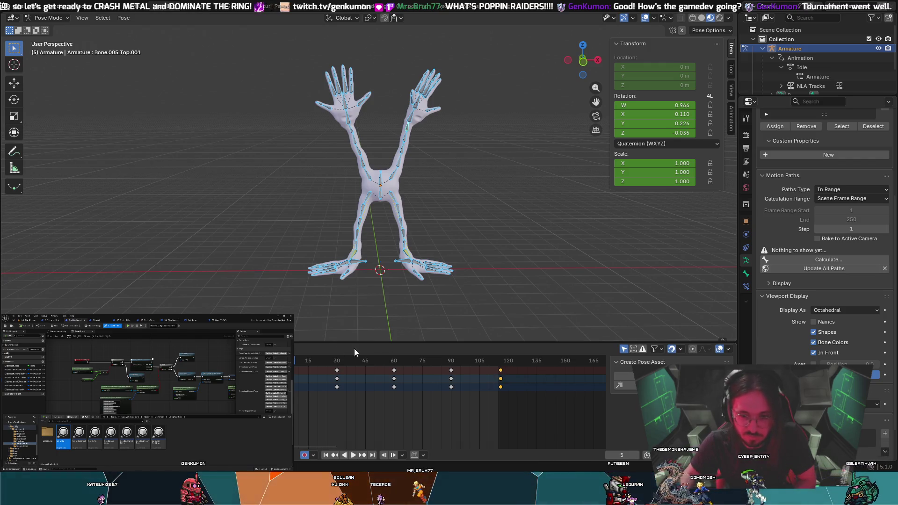
Select all bones and play the Idle loop to review its ending
click(323, 333)
key(space)
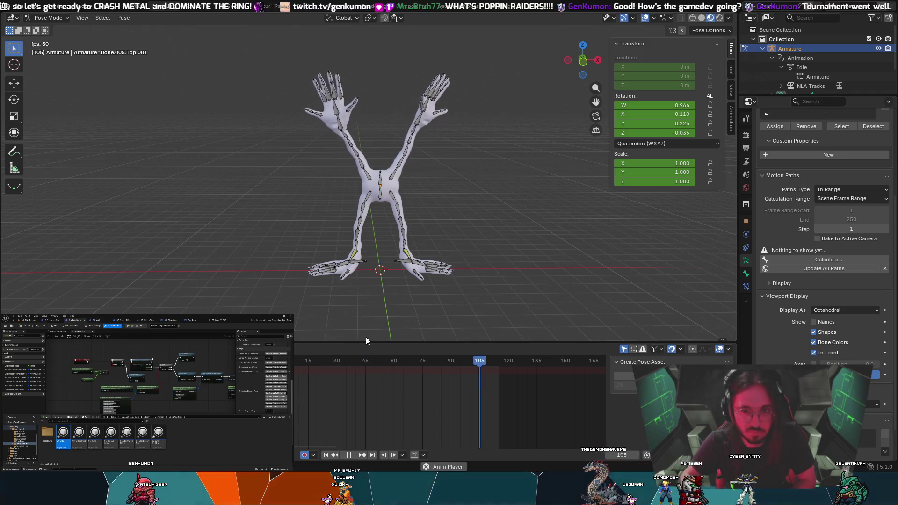
key(space)
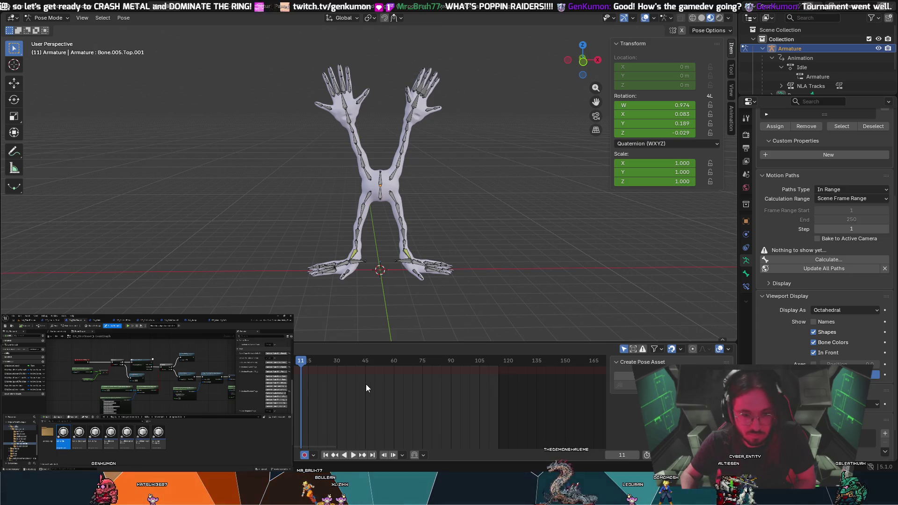
key(a)
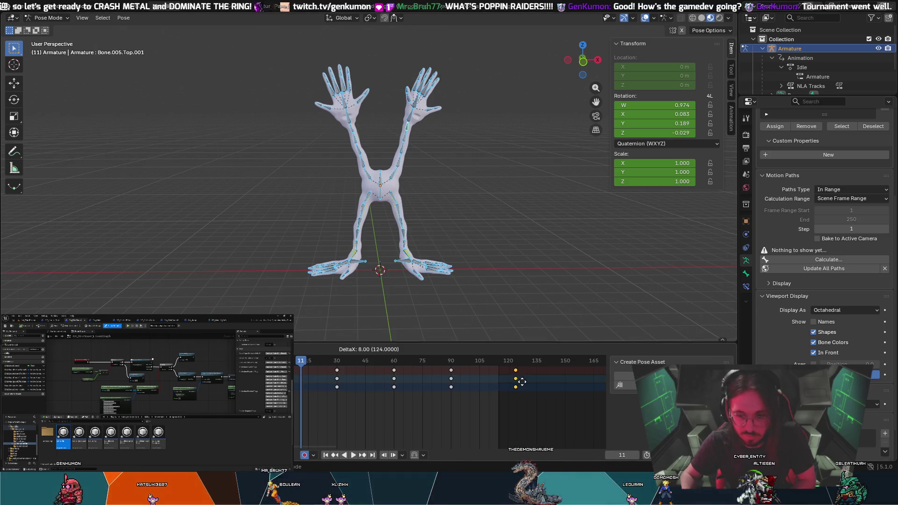
key(space)
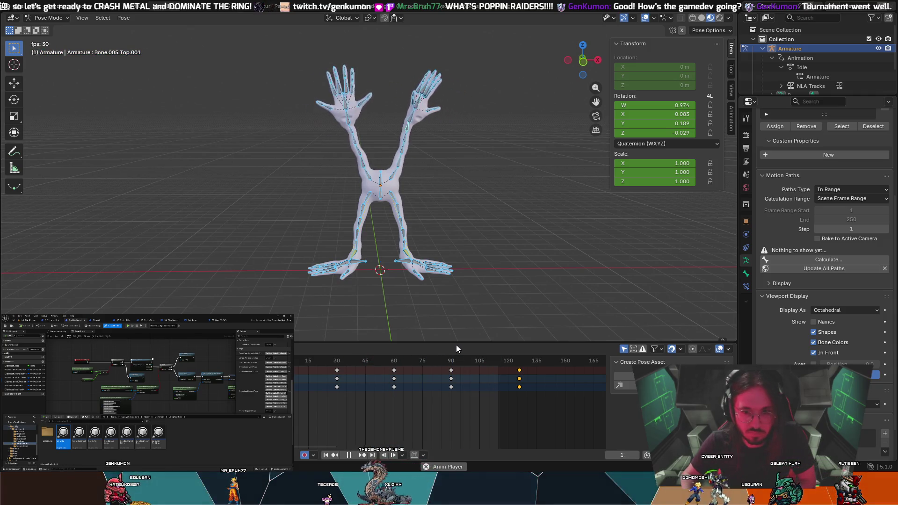
key(space)
Slide the final keyframes earlier to about frame 115 and replay the loop
drag(516, 378, 514, 378)
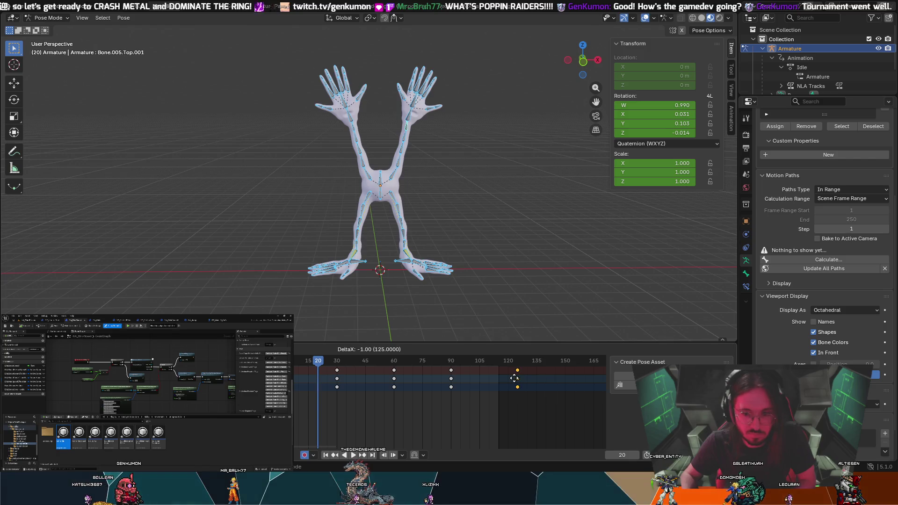
key(space)
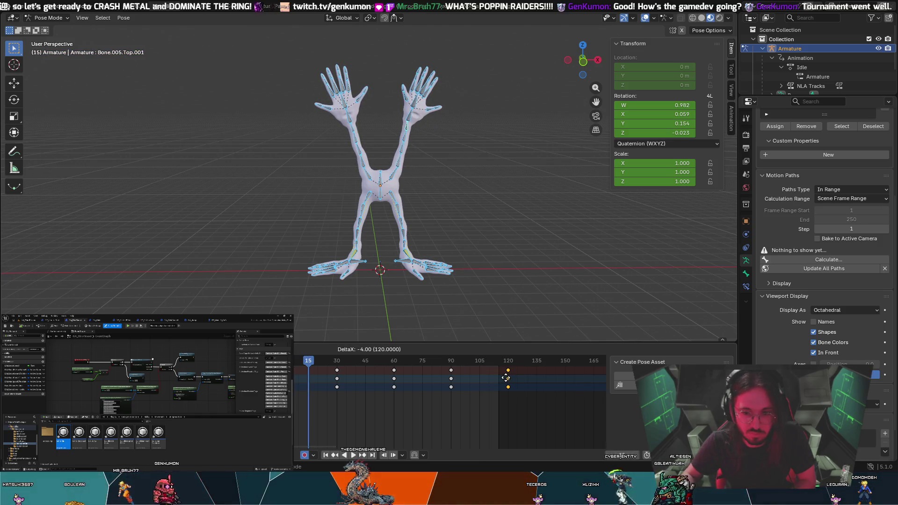
drag(506, 378, 497, 378)
key(space)
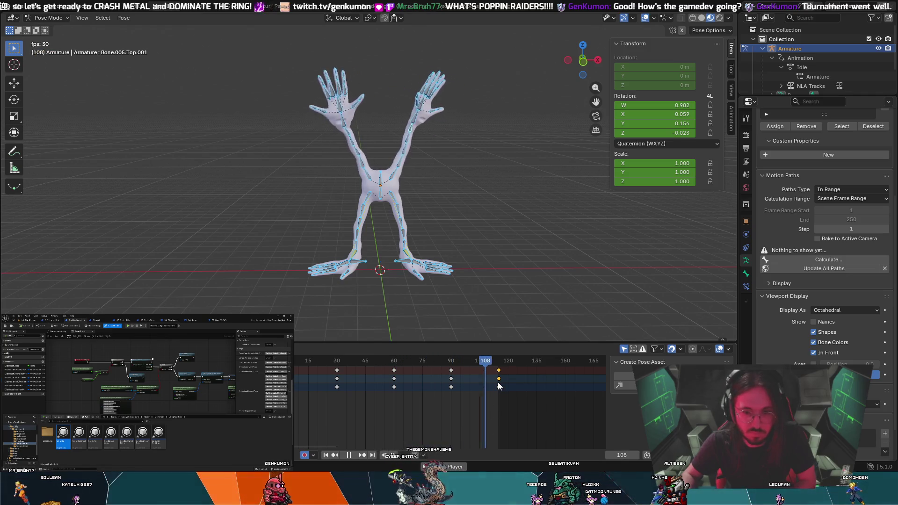
key(space)
Nudge the final keyframes later, settle them at frame 115, and replay
drag(498, 382, 512, 386)
key(space)
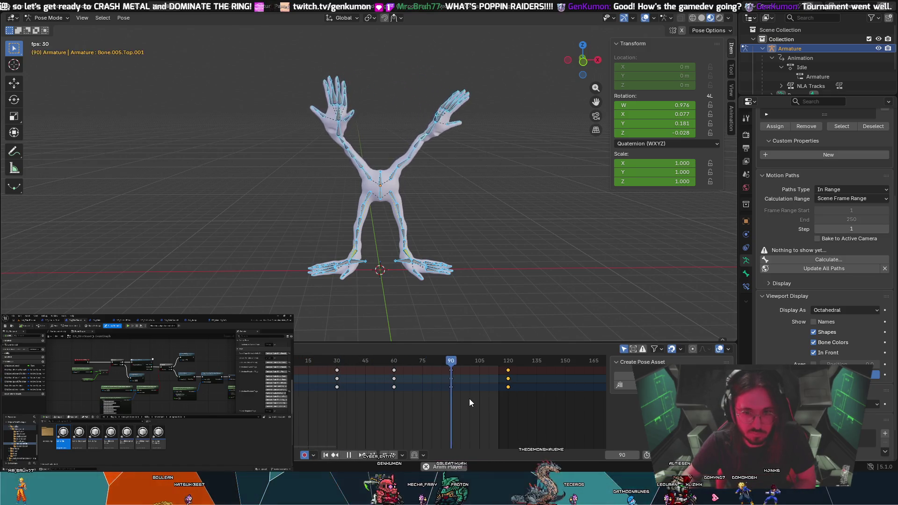
key(space)
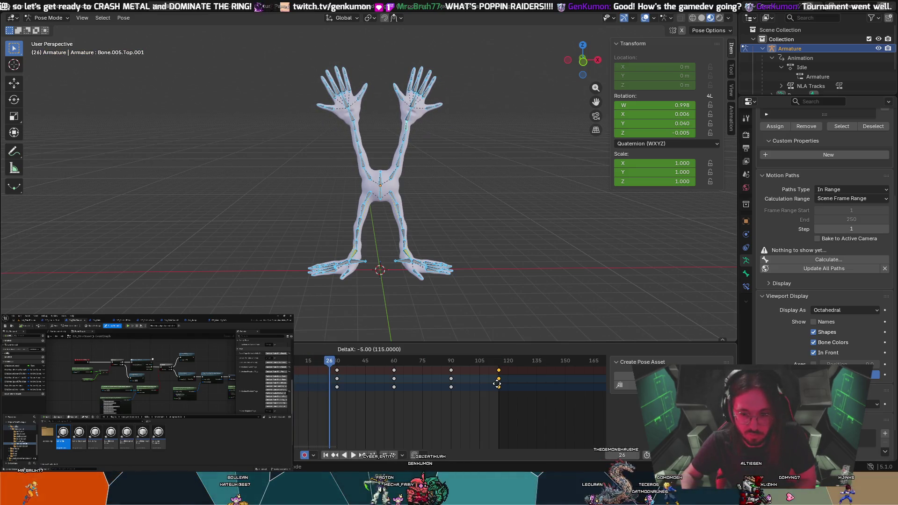
click(497, 385)
key(space)
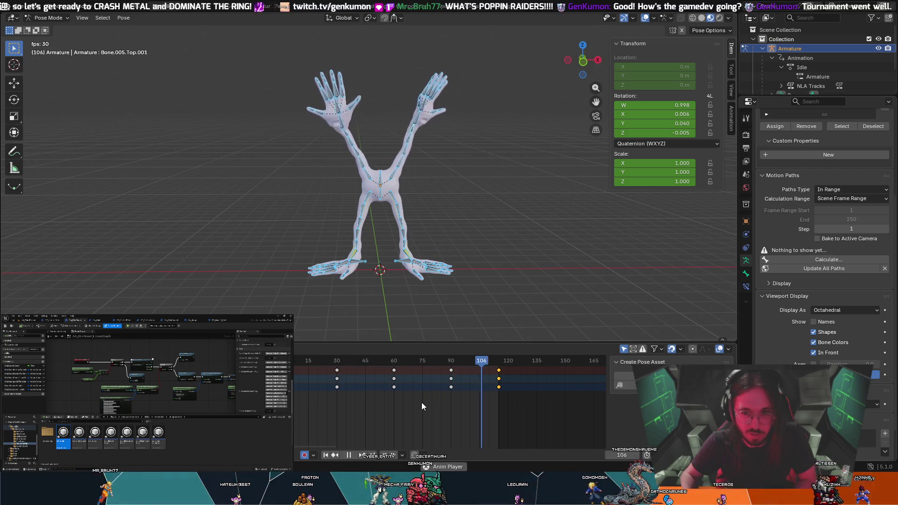
key(space)
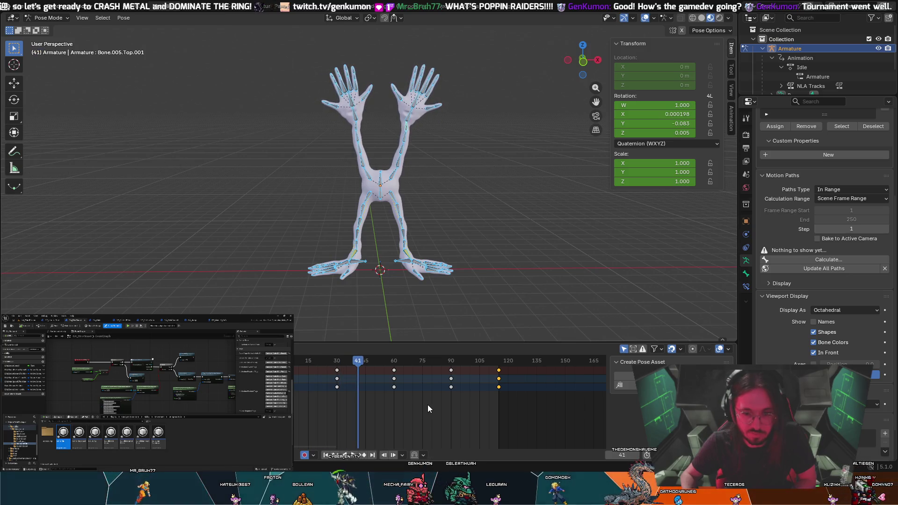
Grab the end keyframes again, rewind to frame 0, and play the loop from the start
key(g)
click(488, 379)
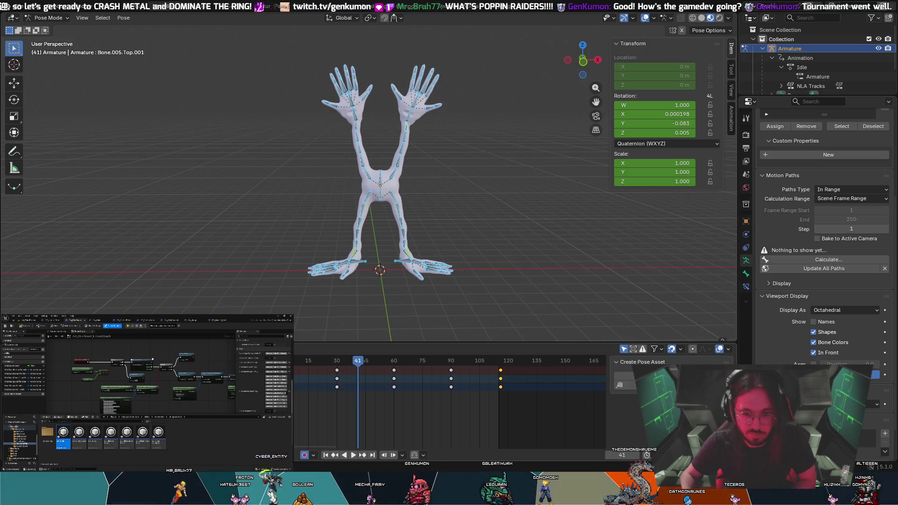
key(g)
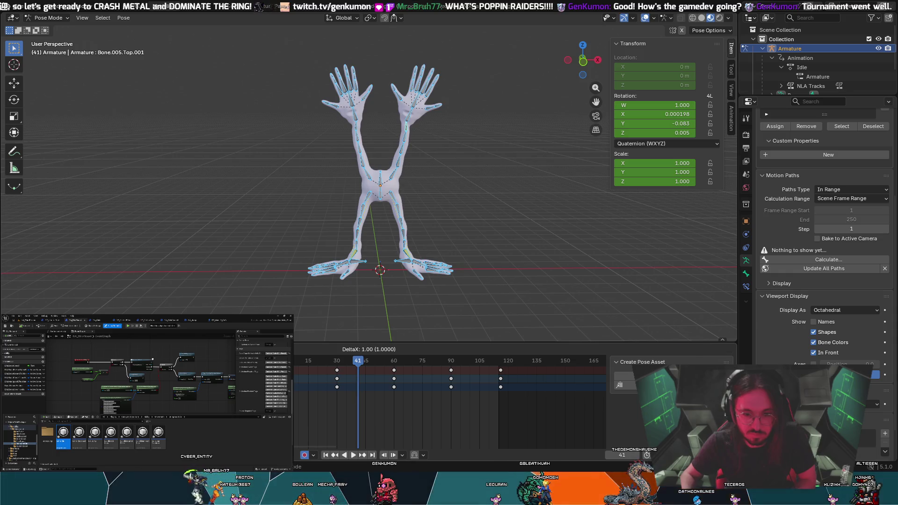
key(space)
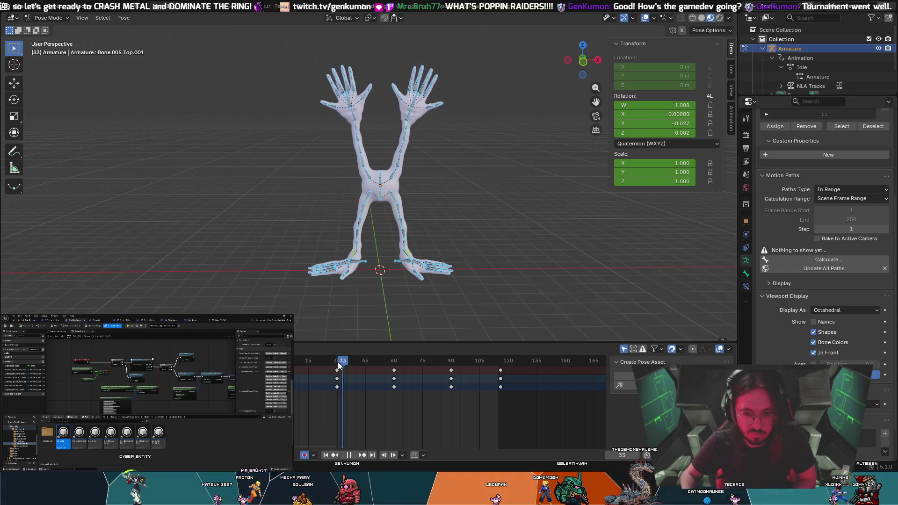
key(shift+Left)
key(space)
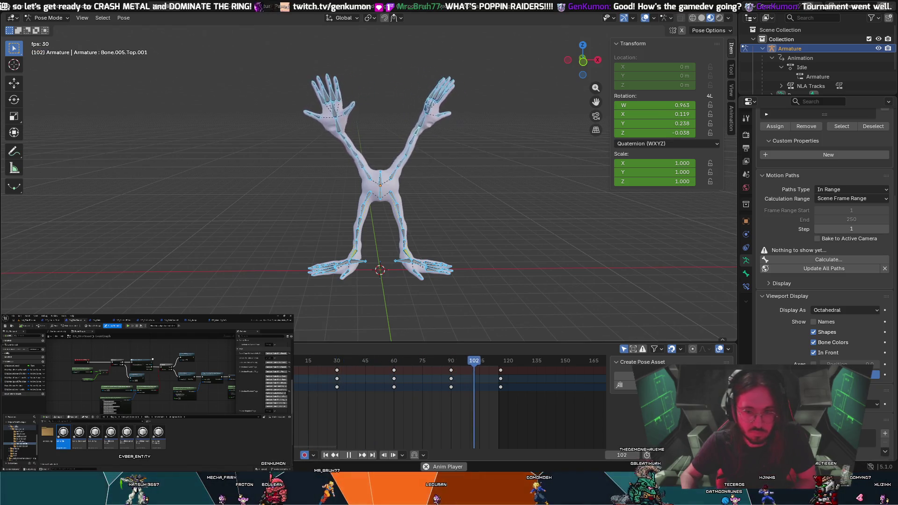
key(space)
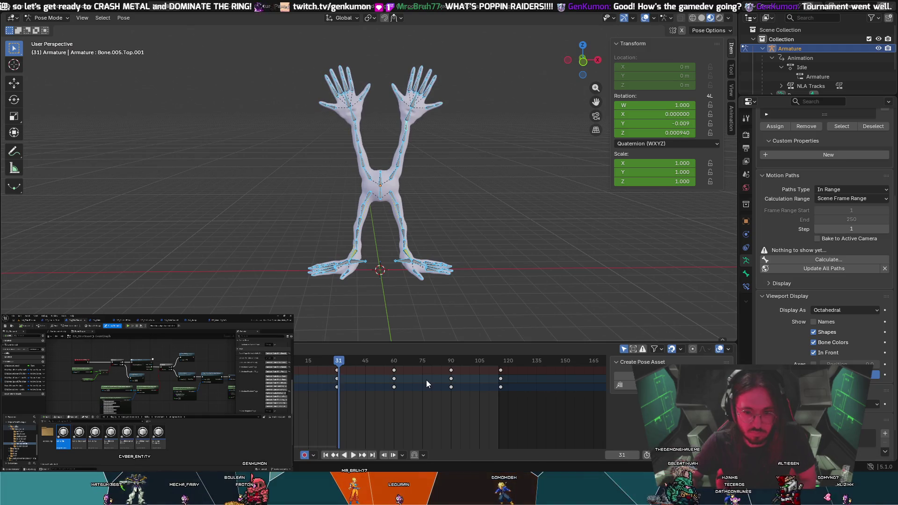
Shift the end keyframes one frame earlier and scrub to the loop end near frame 122
key(Right)
key(Right)
key(Right)
key(g)
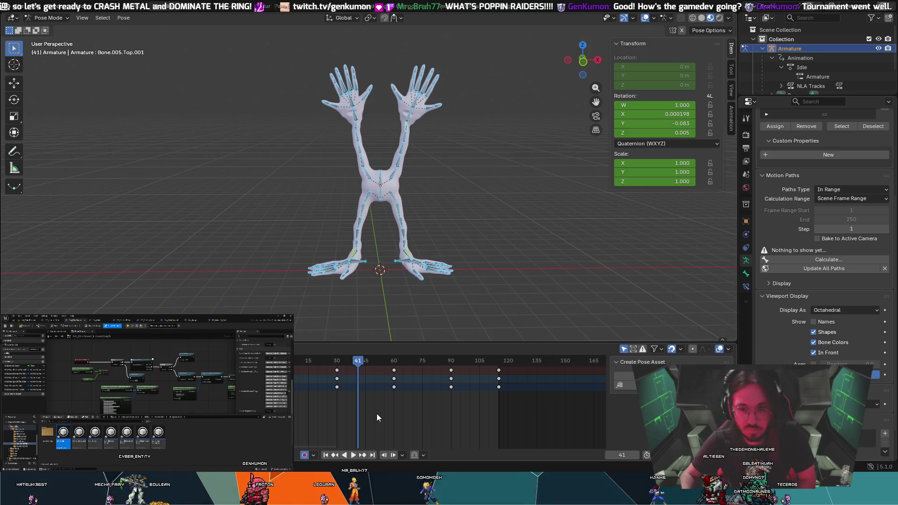
key(space)
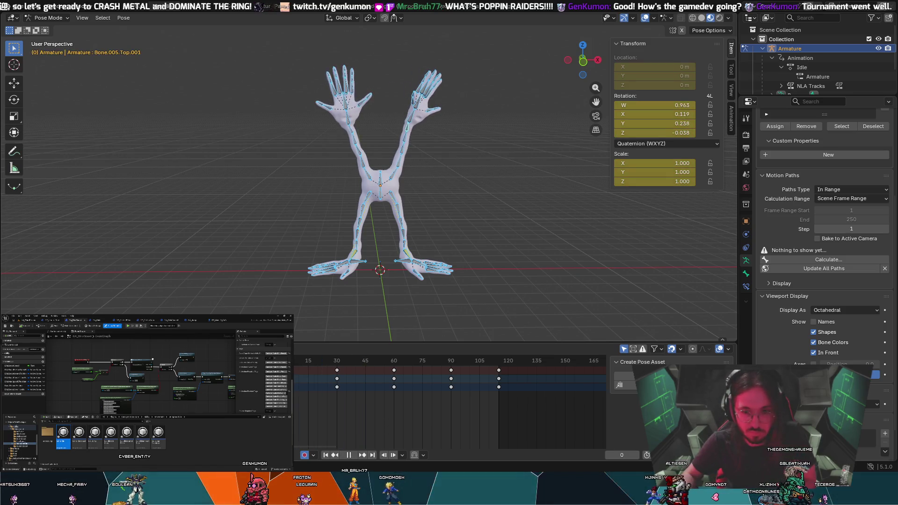
drag(375, 378, 512, 381)
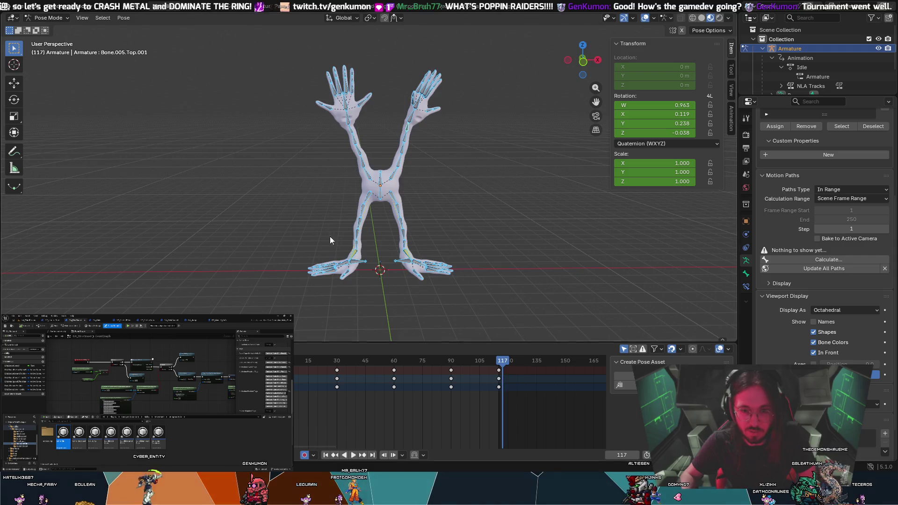
Orbit to side and front views of the creature, select all bones, and scrub back to frame 30
scroll(335, 197, up, 5)
click(271, 176)
mouse_move(240, 195)
middle_down()
mouse_move(511, 174)
mouse_move(480, 173)
mouse_move(425, 198)
middle_up()
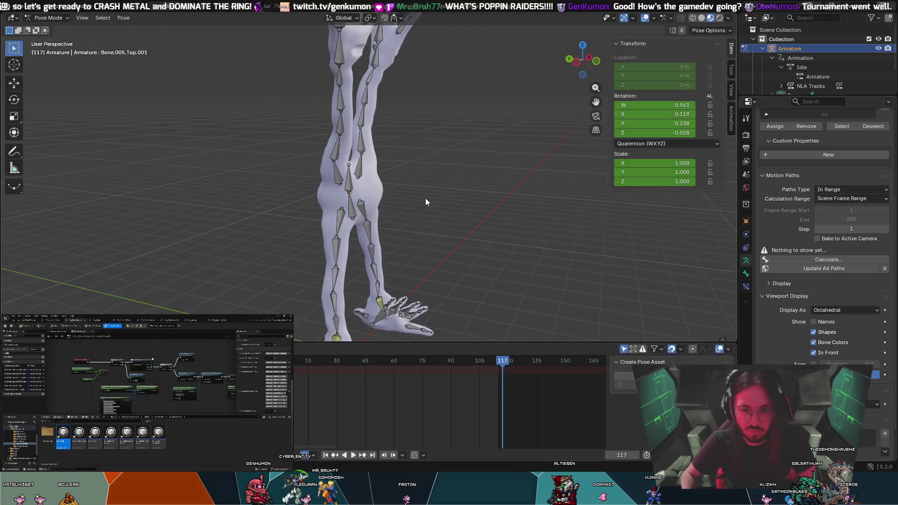
mouse_move(425, 229)
middle_down()
mouse_move(467, 225)
mouse_move(329, 235)
mouse_move(363, 253)
mouse_move(434, 252)
mouse_move(290, 257)
mouse_move(325, 270)
mouse_move(391, 271)
mouse_move(335, 248)
mouse_move(341, 201)
mouse_move(315, 218)
middle_up()
scroll(314, 259, down, 5)
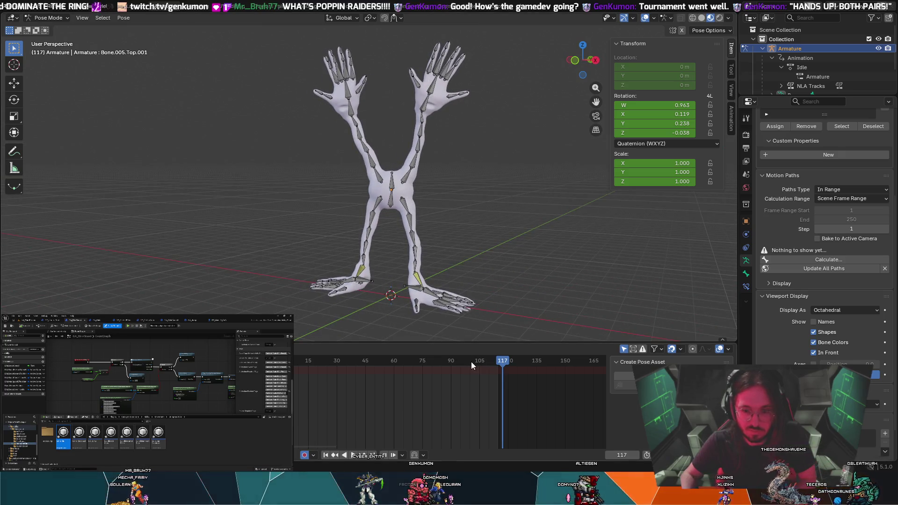
key(a)
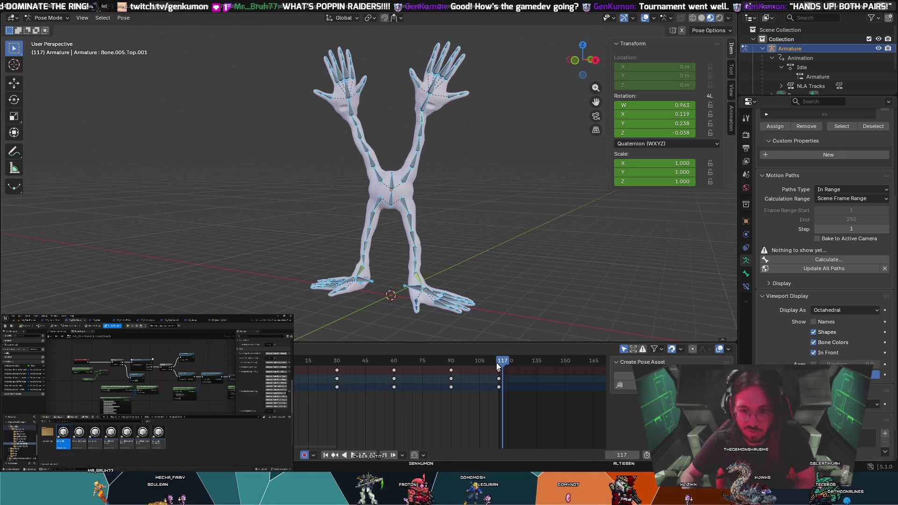
mouse_move(502, 360)
mouse_down()
mouse_move(310, 360)
mouse_move(337, 360)
mouse_up()
middle_drag(357, 340, 484, 248)
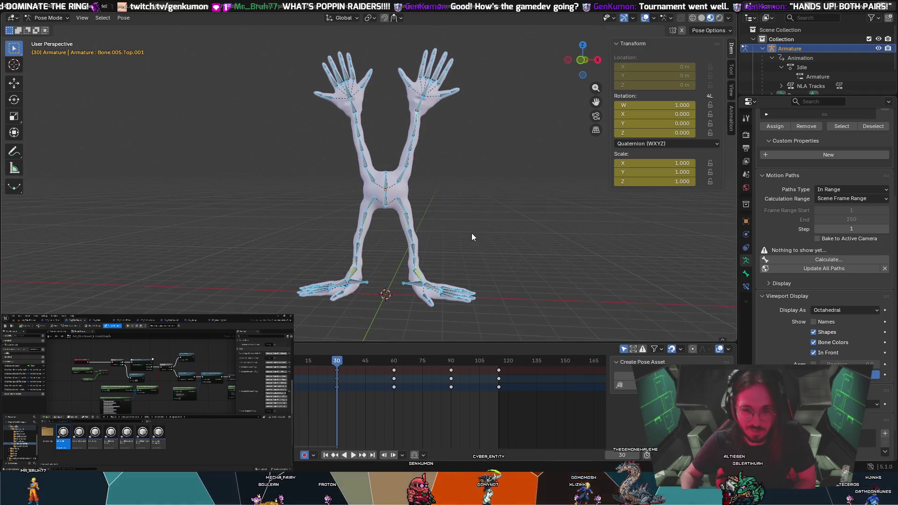
Try rotating a bone, cancel it, and zoom in on the torso and arms
click(471, 233)
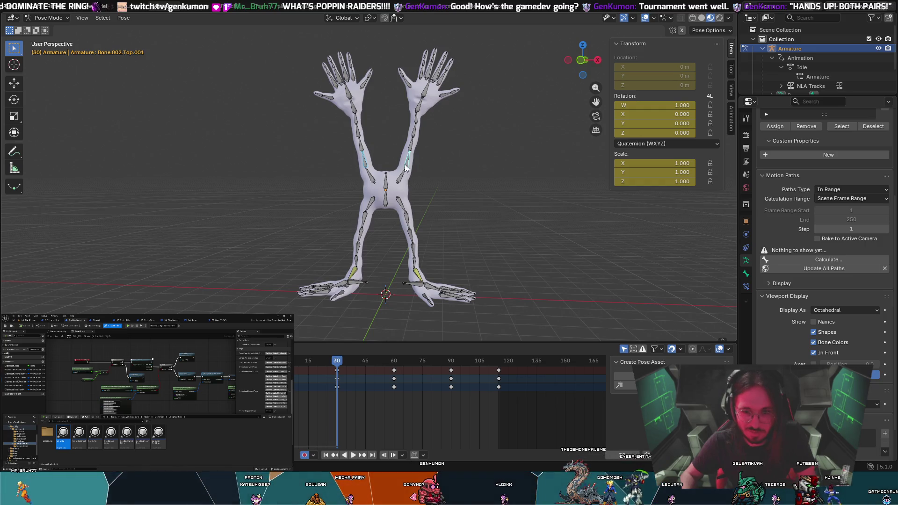
key(r)
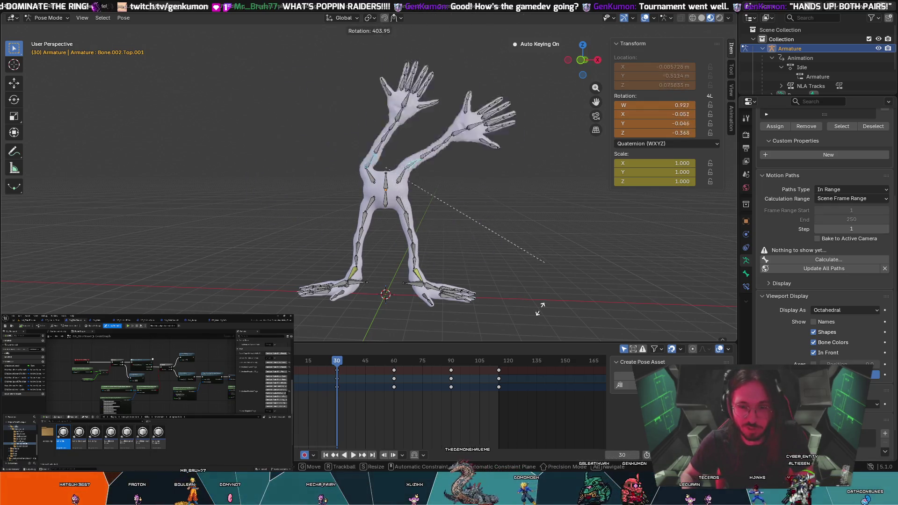
key(Escape)
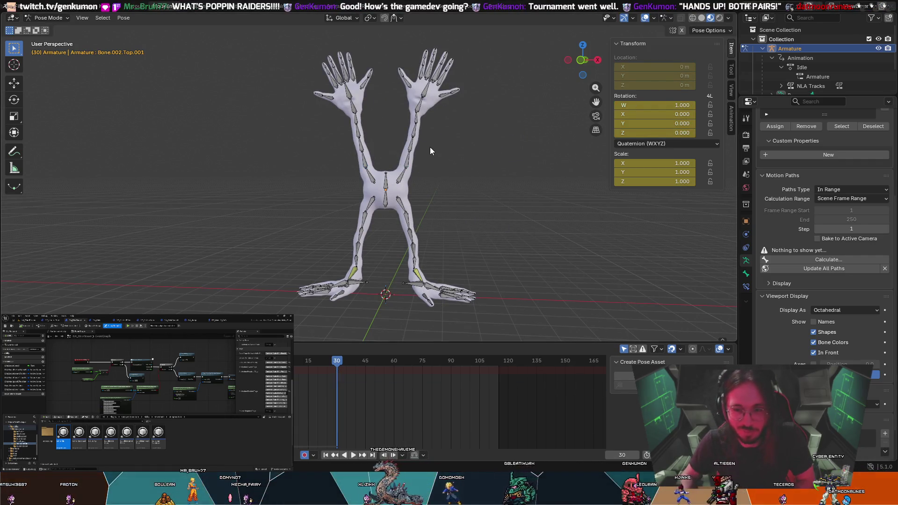
middle_drag(430, 147, 406, 131)
scroll(425, 162, up, 5)
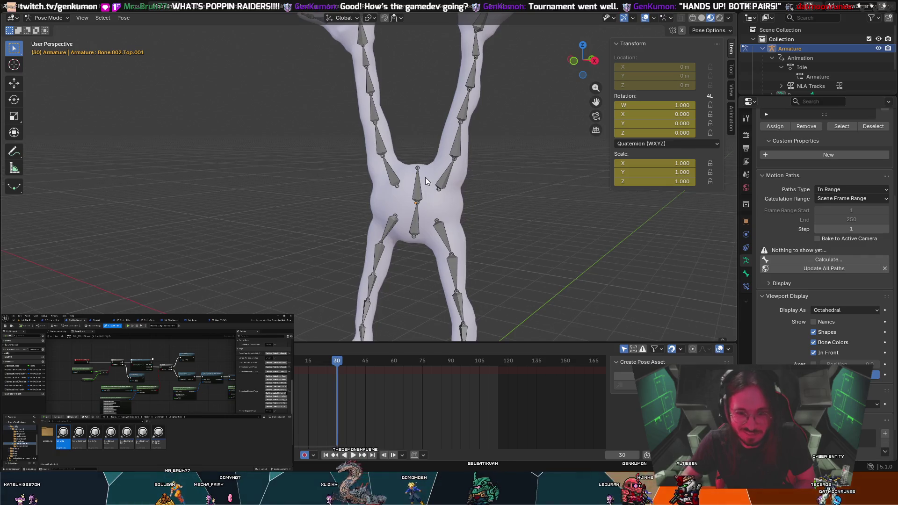
scroll(437, 205, down, 5)
Select both shin bones and trial global-Z rotations, cancelling each one
click(413, 236)
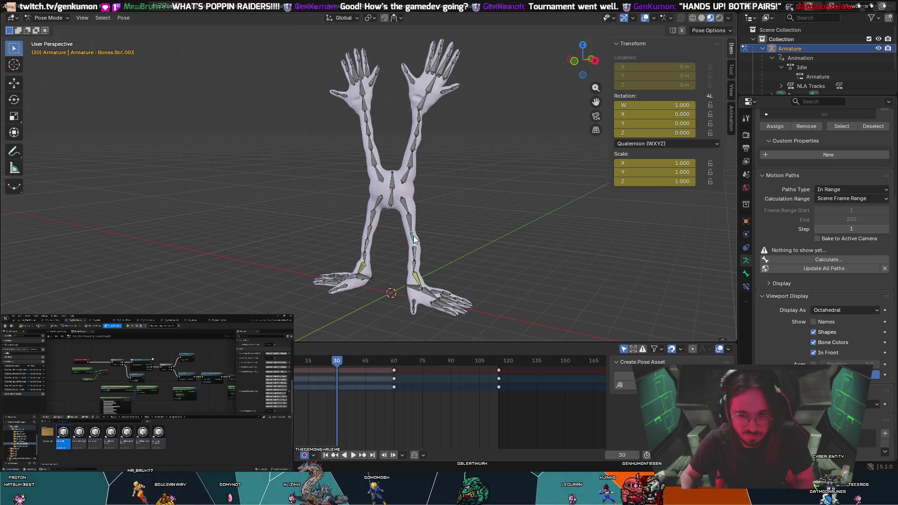
shift+click(370, 233)
key(r)
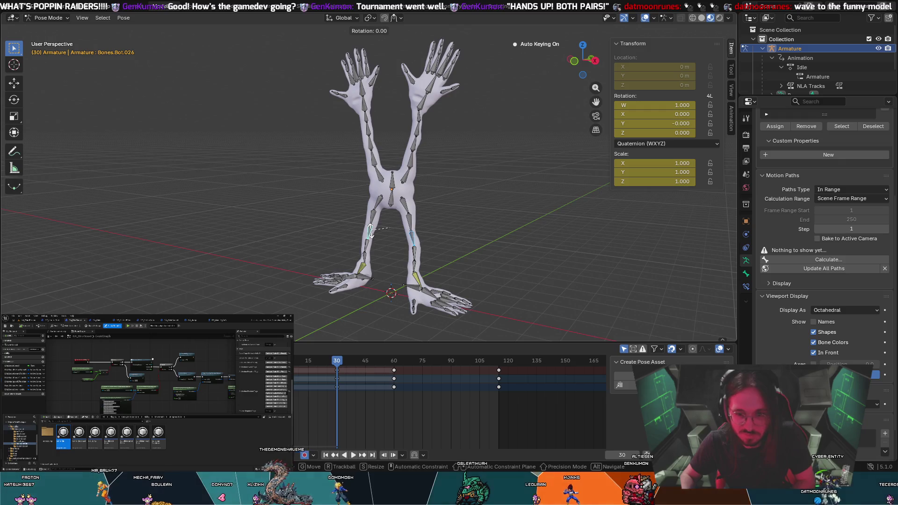
key(z)
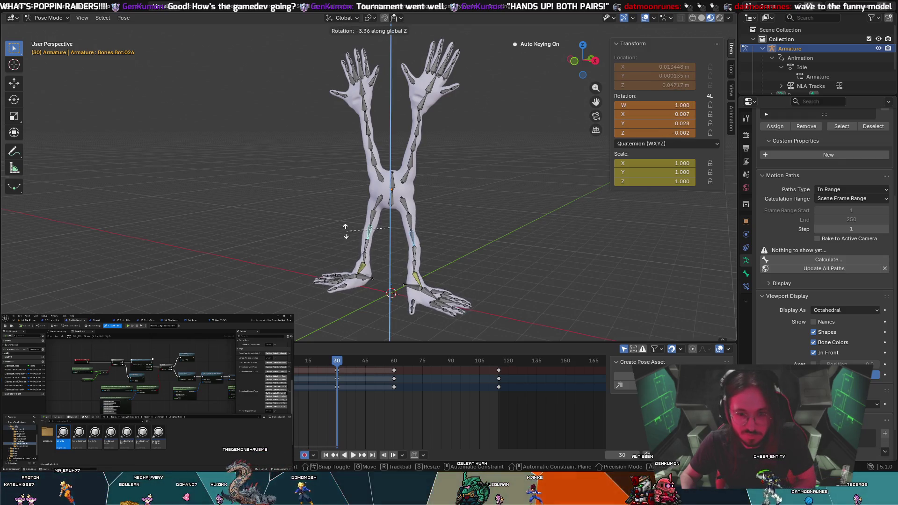
key(Escape)
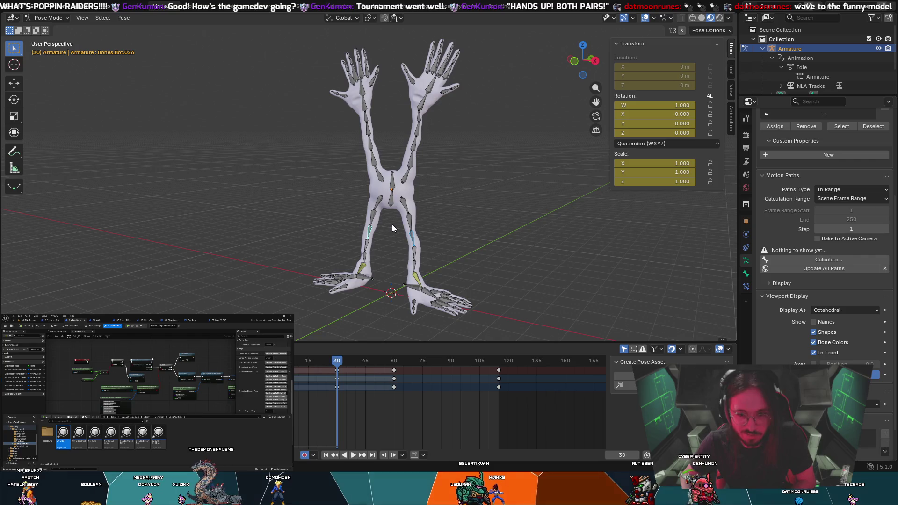
key(r)
key(Escape)
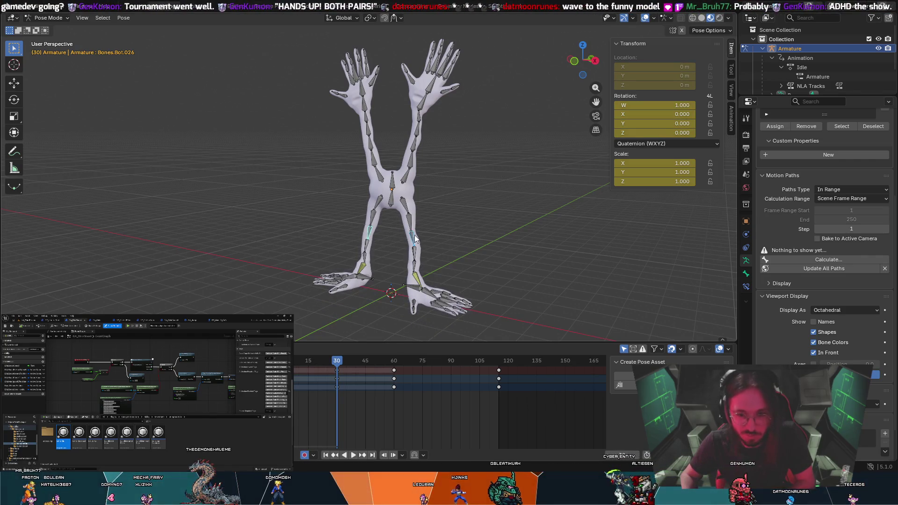
key(r)
key(Escape)
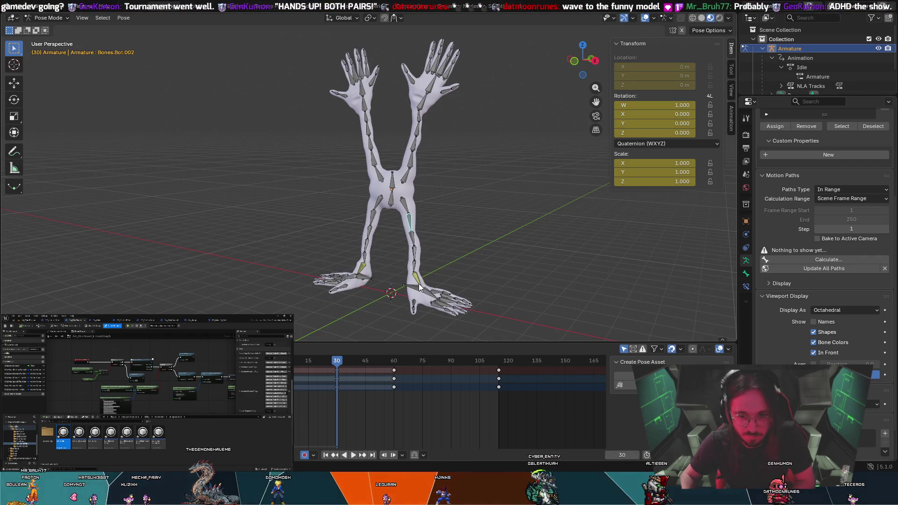
Select foot bone Bones.Bot.052 and trial a move, cancelling it so the pose stays unchanged
click(416, 288)
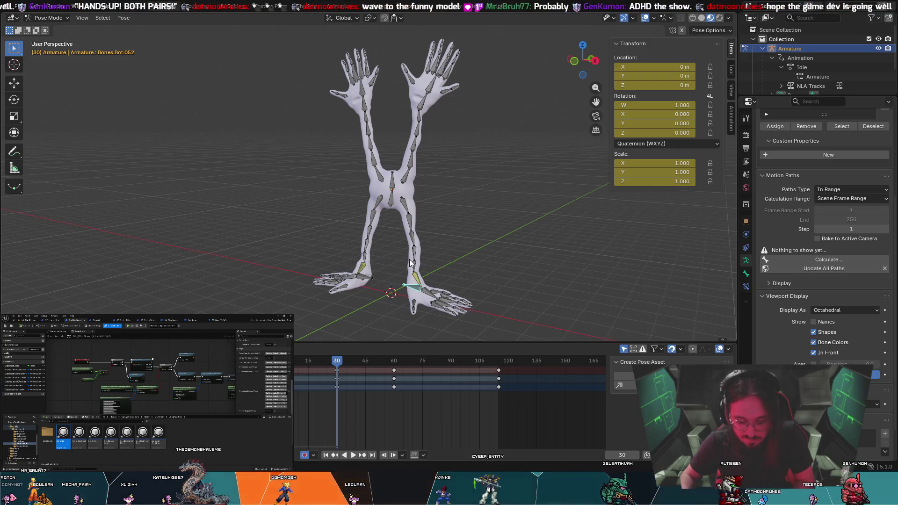
click(434, 265)
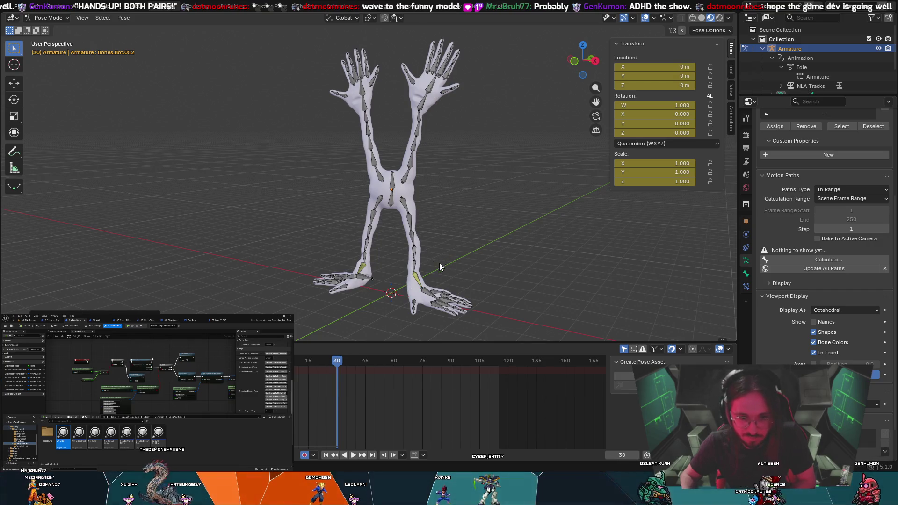
right_click(439, 263)
key(Escape)
key(ctrl+z)
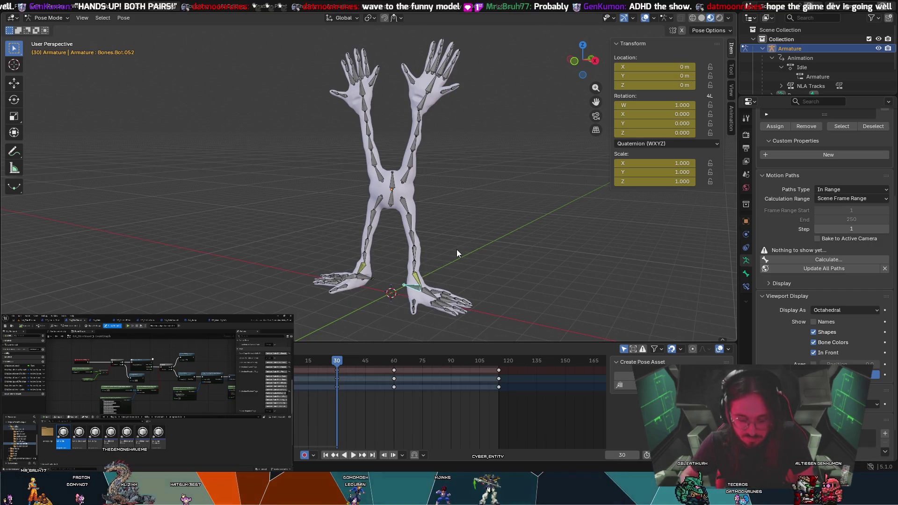
key(g)
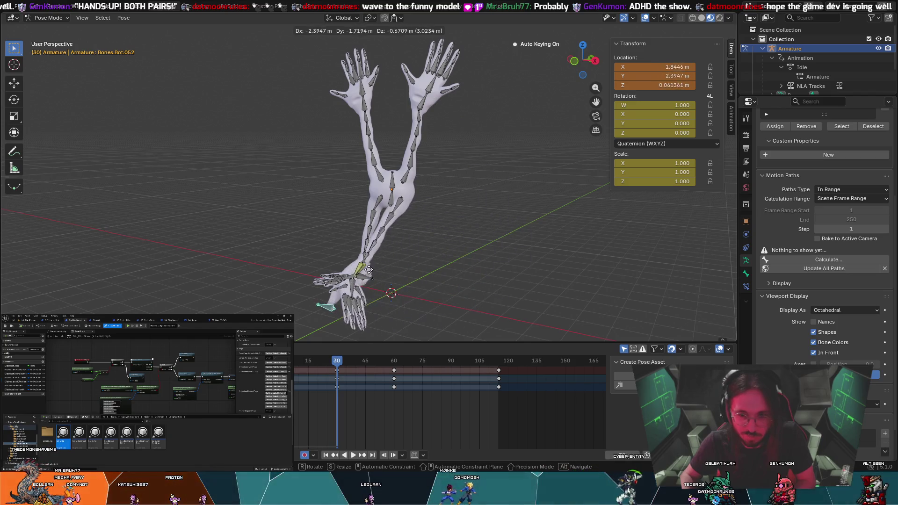
key(Escape)
Reselect foot bone Bones.Bot.052, check its pose operations, and switch to Edit Mode
click(412, 236)
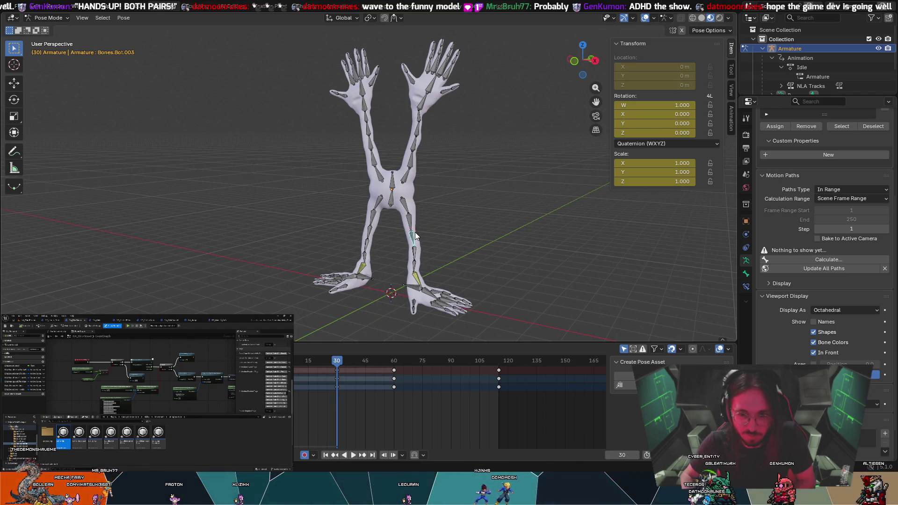
key(alt+a)
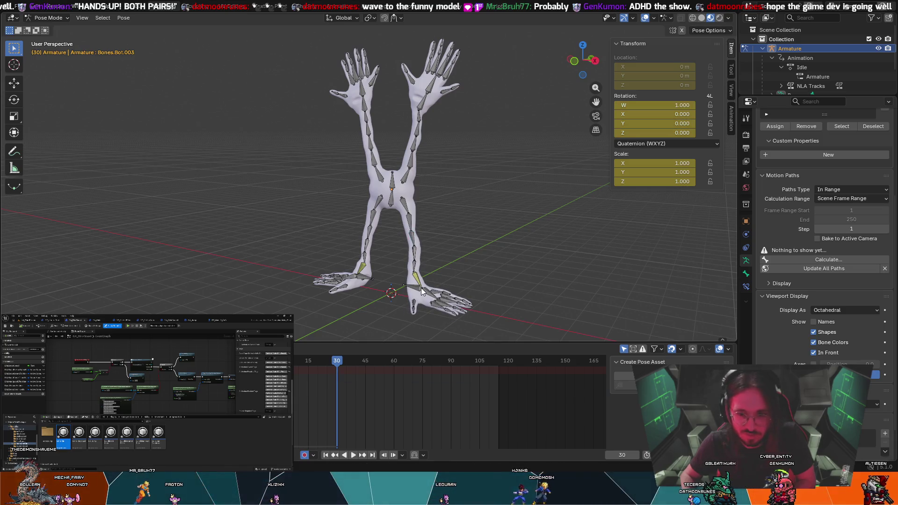
click(415, 286)
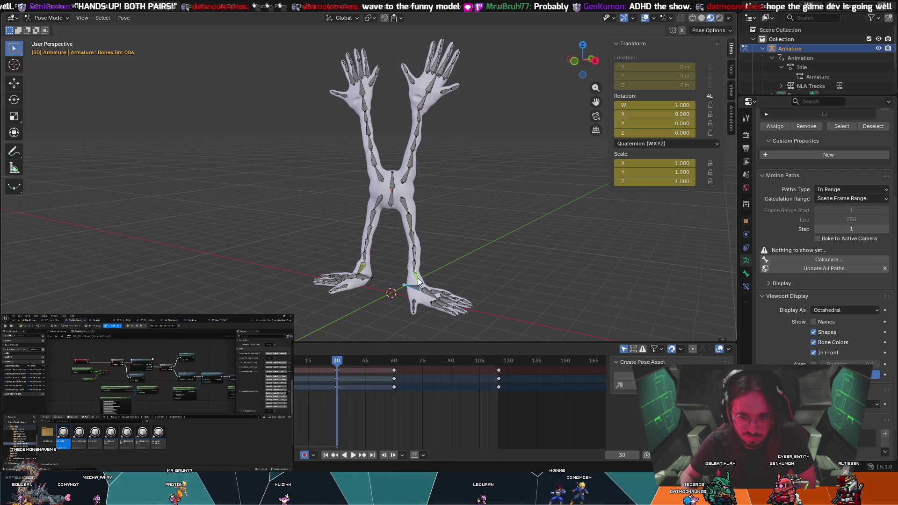
right_click(415, 287)
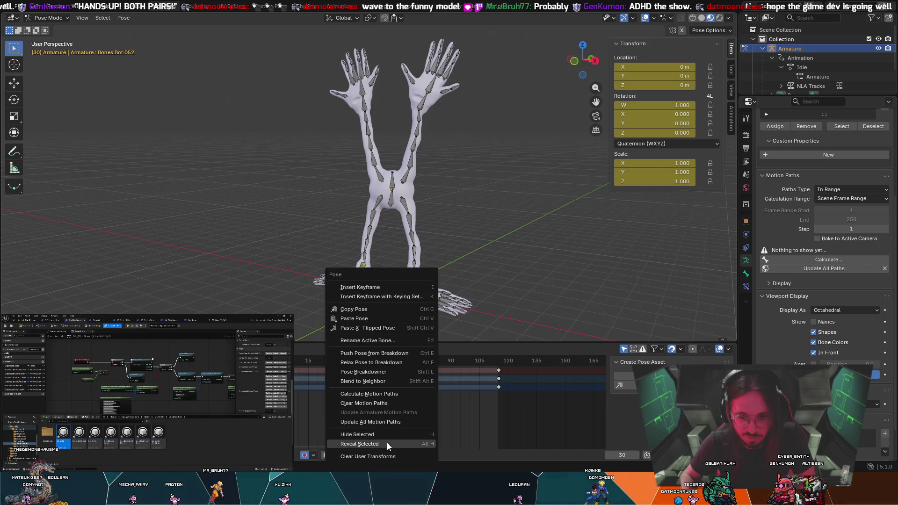
scroll(411, 299, up, 6)
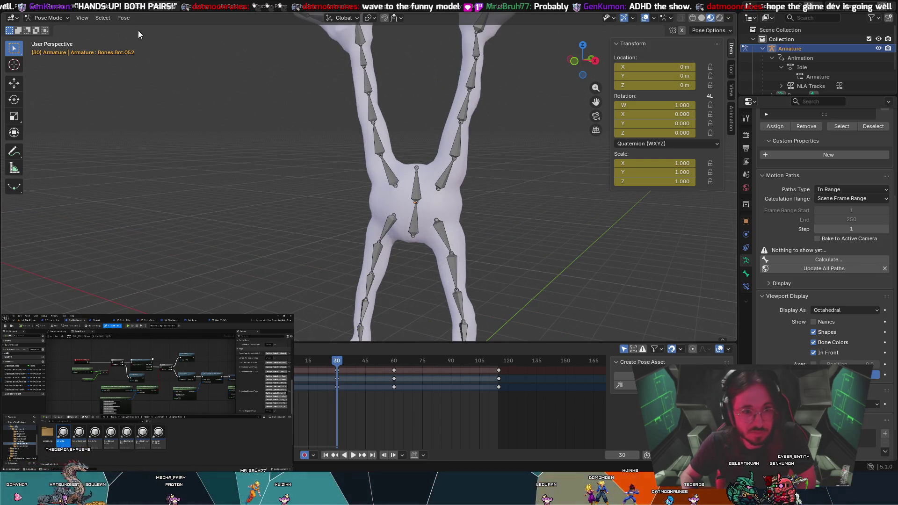
click(49, 39)
Delete the first stray bone using Delete Selected Bone(s)
scroll(315, 218, down, 5)
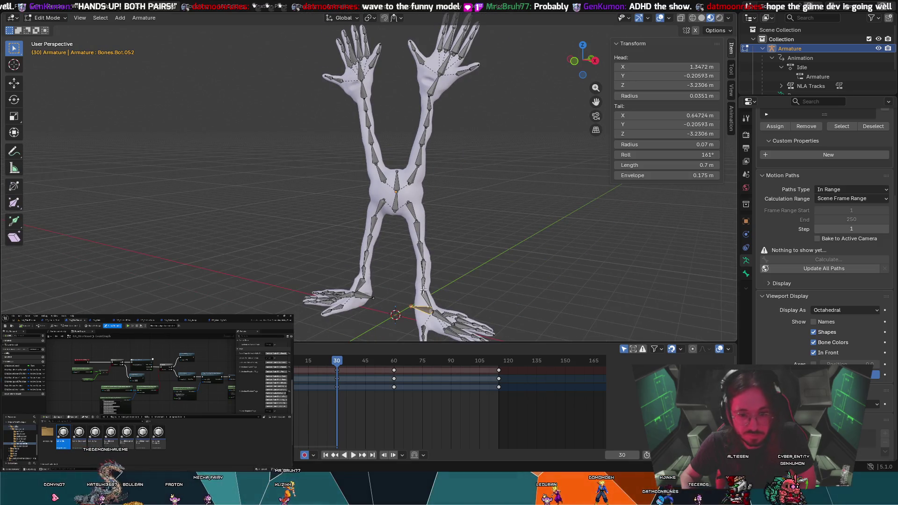
right_click(422, 310)
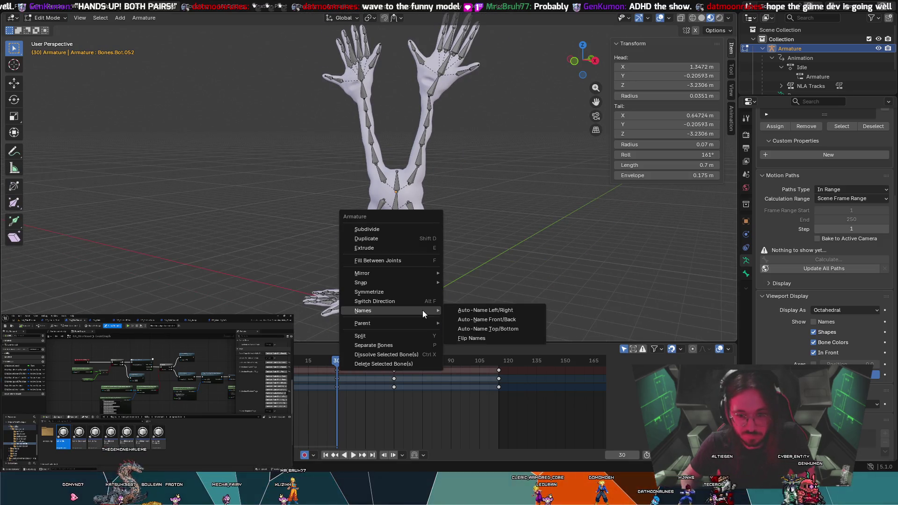
click(383, 363)
key(Escape)
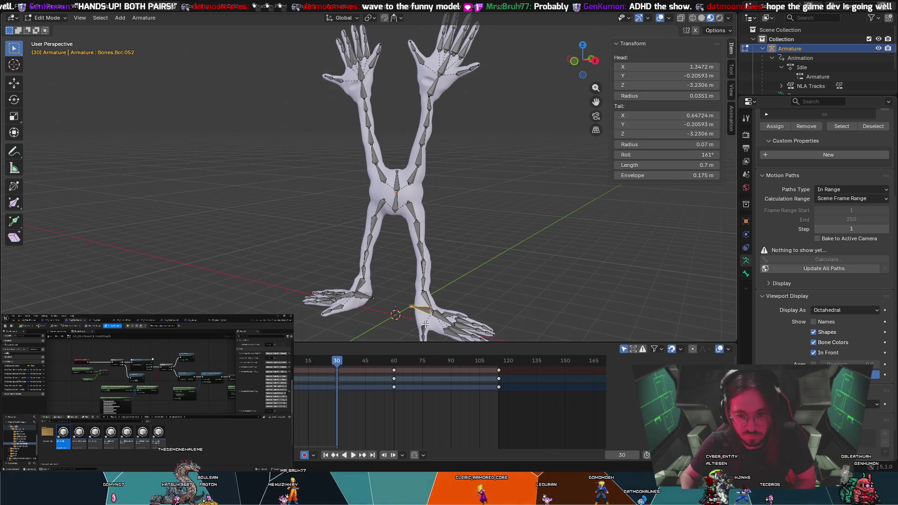
right_click(422, 310)
click(393, 309)
click(397, 316)
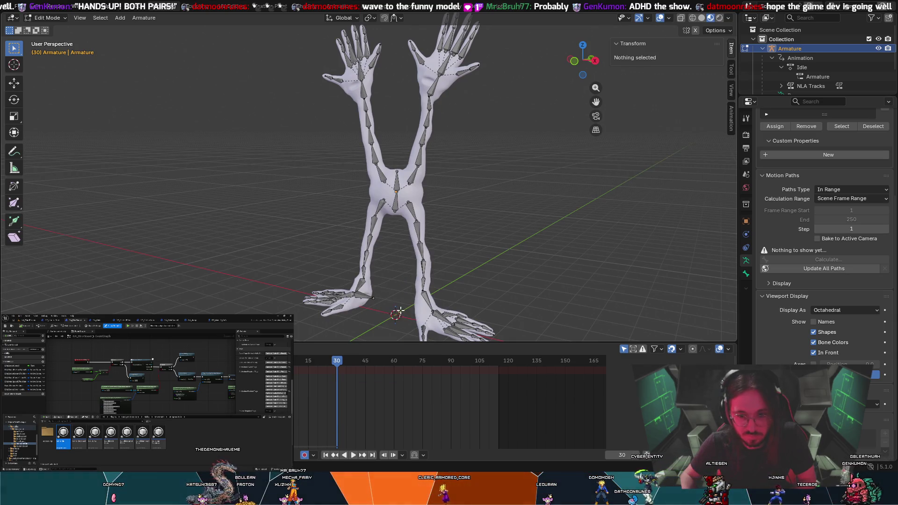
Select foot bone Bones.Bot.032 and review its editing options without changing anything
click(364, 296)
right_click(363, 296)
key(Escape)
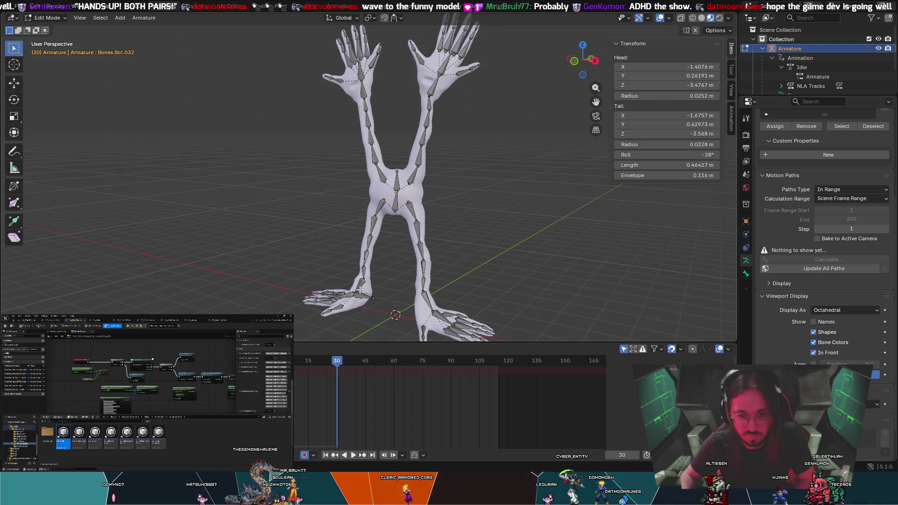
scroll(361, 296, up, 3)
right_click(367, 308)
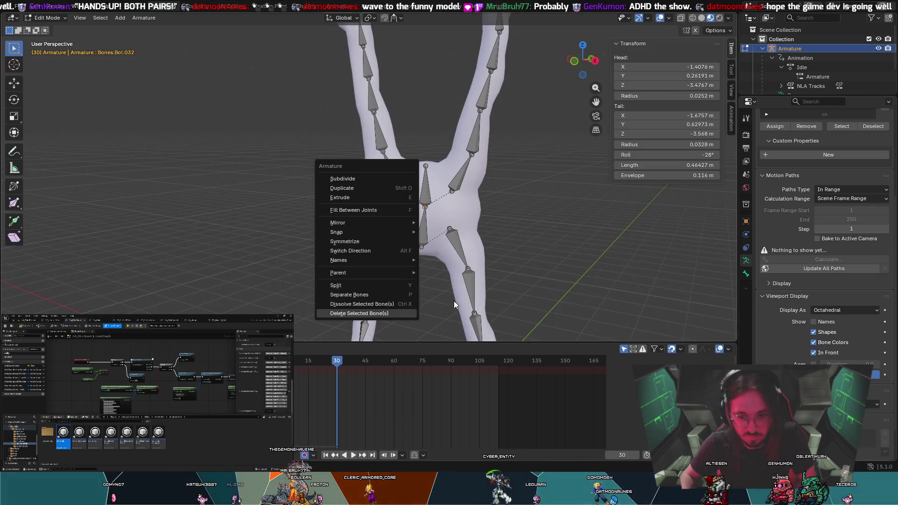
key(Escape)
Orbit around the pelvis and delete the remaining extra bones
middle_drag(445, 311, 457, 301)
scroll(420, 303, down, 6)
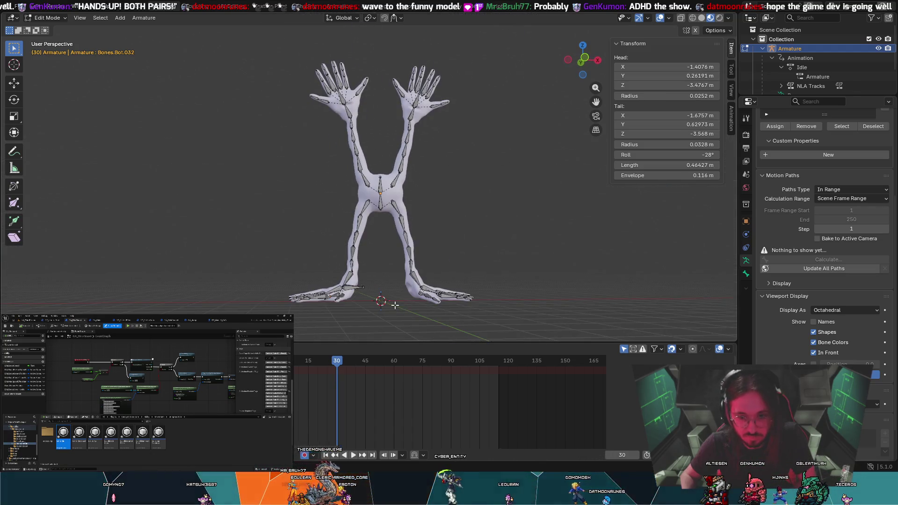
right_click(349, 288)
click(349, 288)
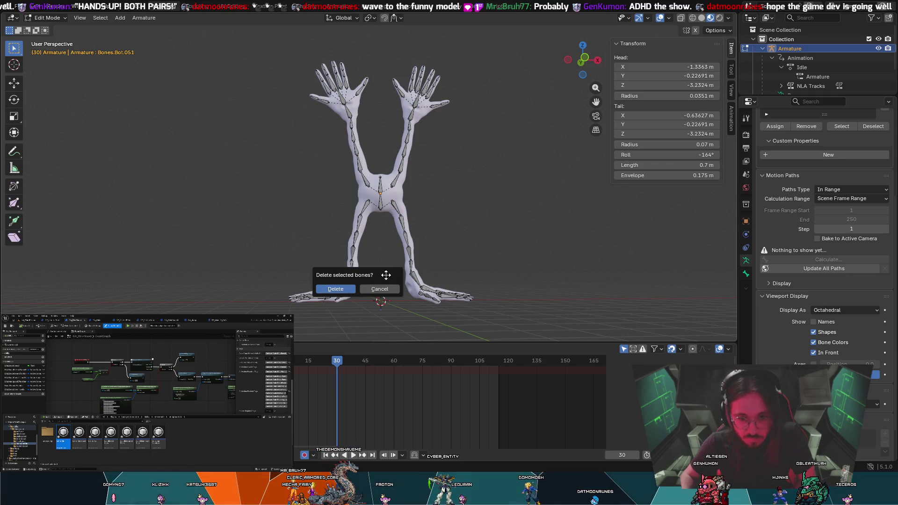
click(341, 290)
scroll(370, 318, up, 5)
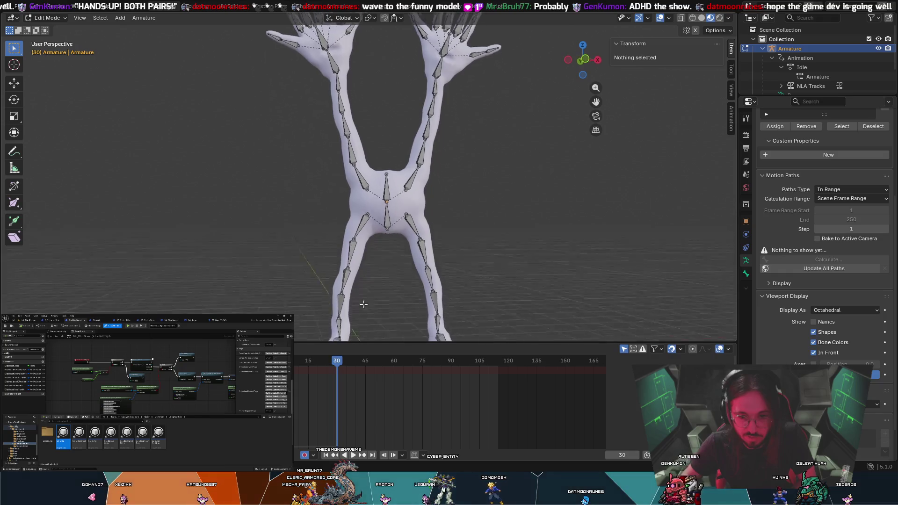
scroll(379, 243, down, 4)
scroll(383, 248, up, 6)
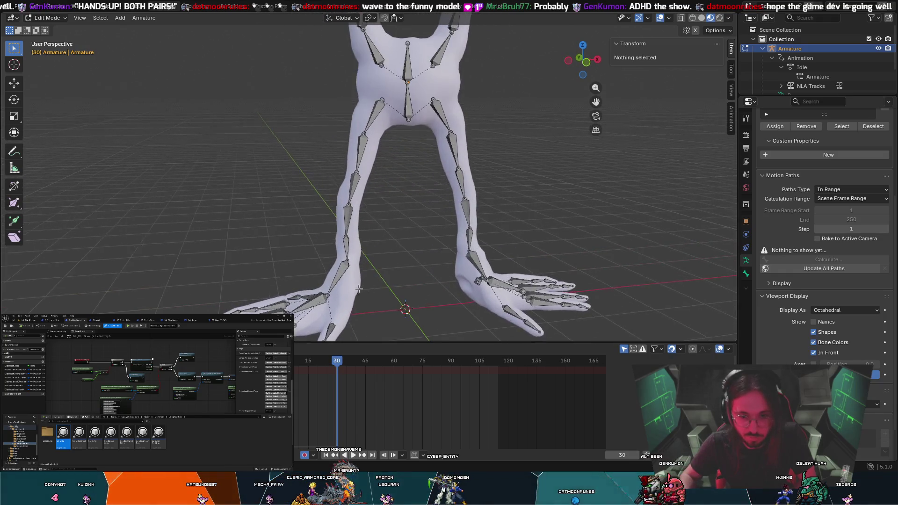
Check the legs and feet from several angles, selecting Bones.Bot.010, then rewind to frame 0
mouse_move(402, 304)
middle_down()
mouse_move(342, 283)
mouse_move(411, 327)
mouse_move(326, 282)
mouse_move(356, 300)
mouse_move(304, 297)
mouse_move(345, 302)
middle_up()
scroll(345, 302, down, 2)
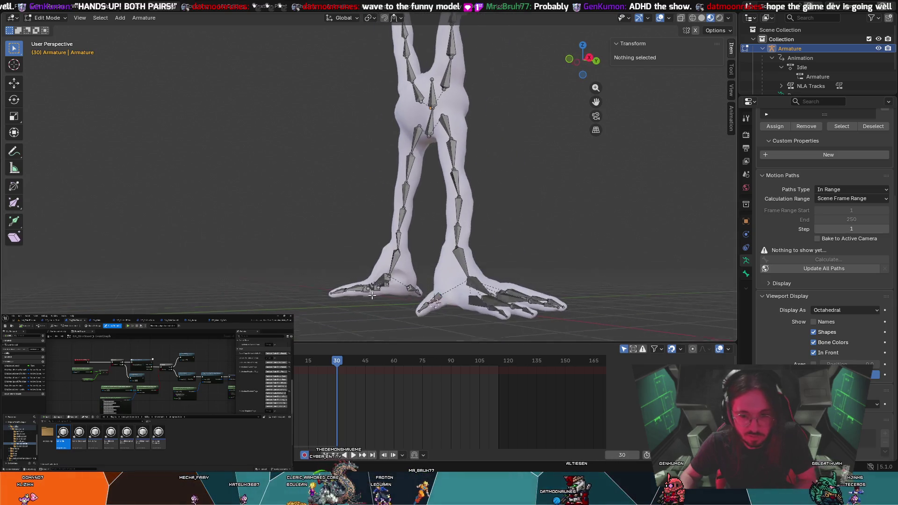
click(474, 268)
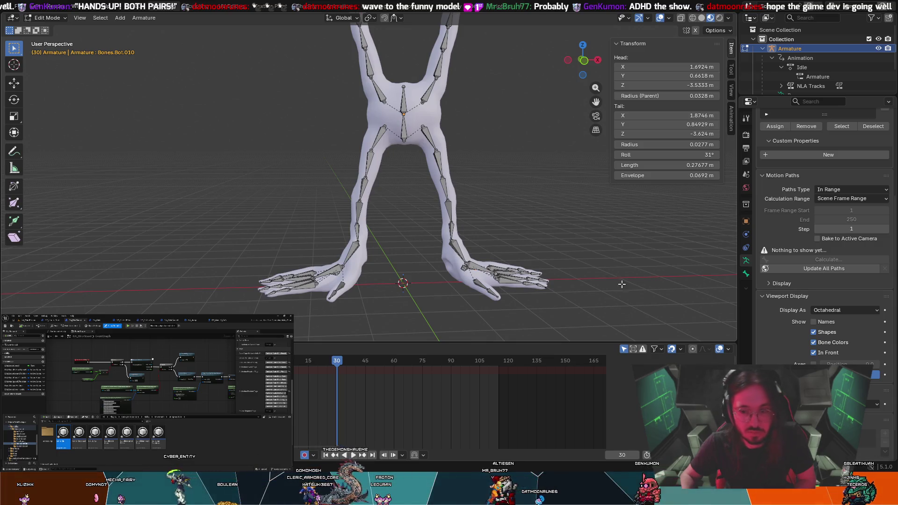
mouse_move(625, 208)
middle_down()
mouse_move(482, 240)
mouse_move(387, 238)
middle_up()
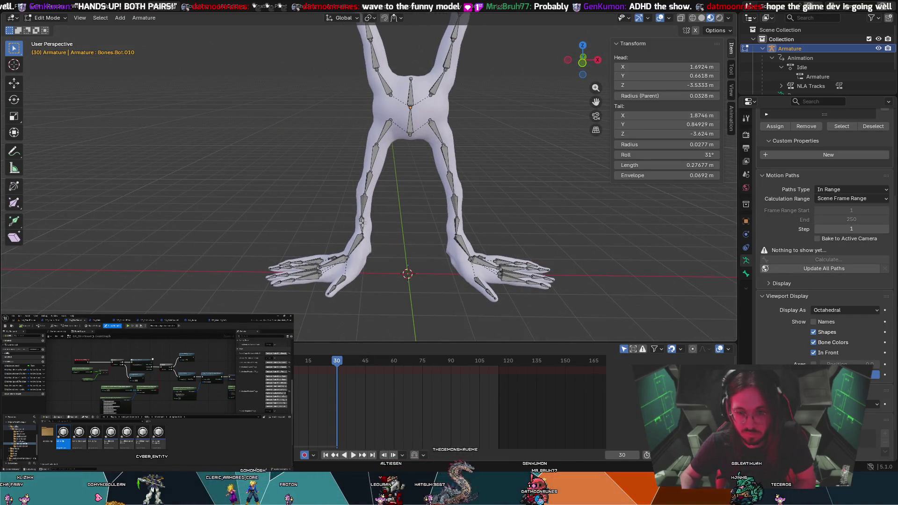
mouse_move(370, 225)
middle_down()
mouse_move(410, 238)
mouse_move(372, 234)
mouse_move(459, 265)
mouse_move(515, 248)
middle_up()
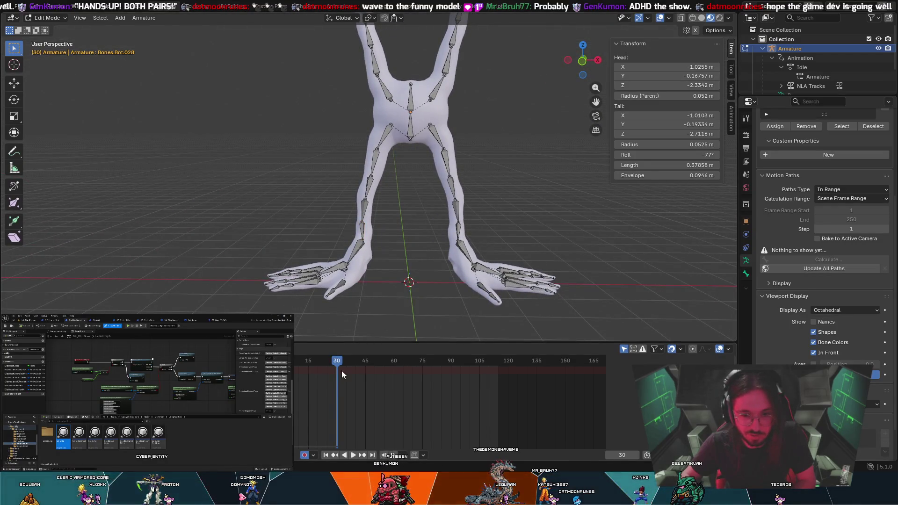
key(shift+Left)
key(space)
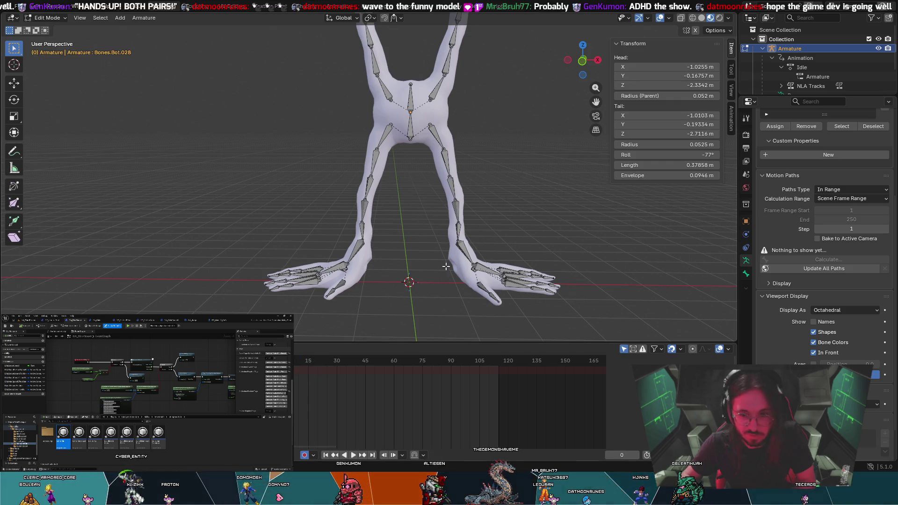
Put the armature in Pose Mode and select the right ankle and foot bones
click(46, 18)
click(52, 50)
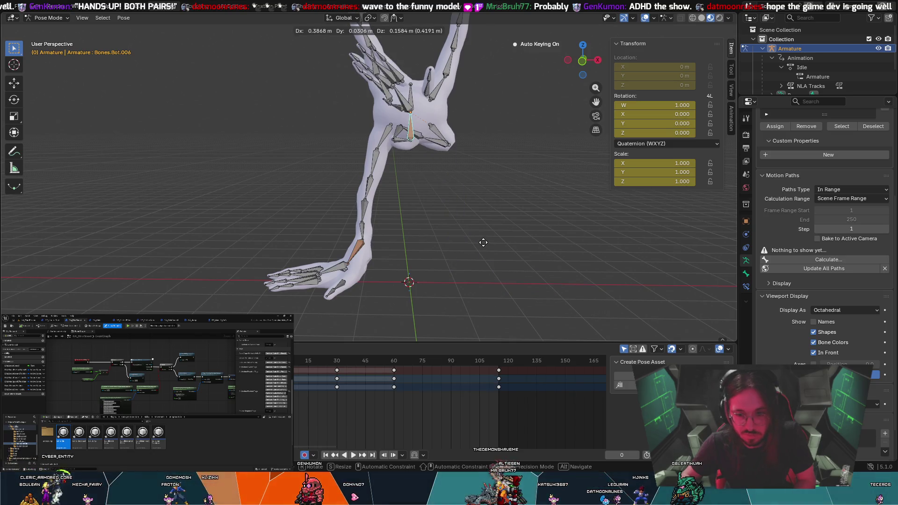
click(473, 267)
click(486, 270)
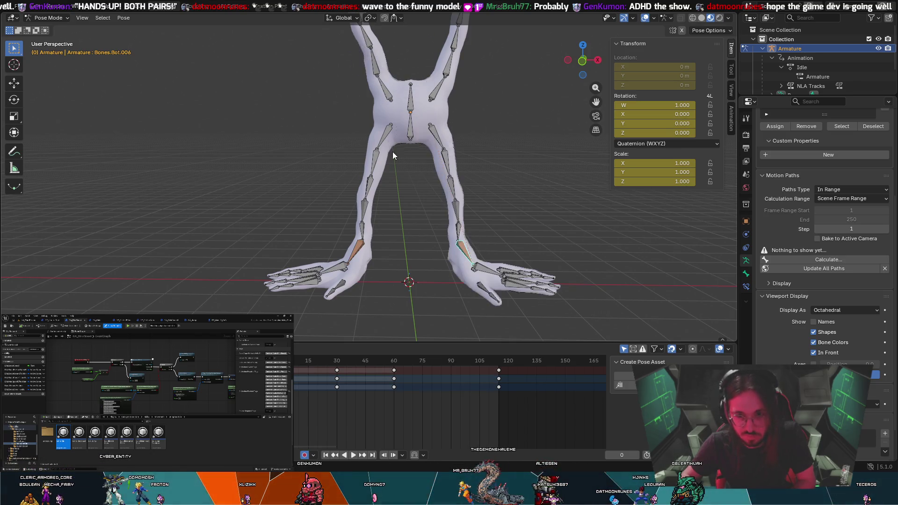
key(r)
key(Escape)
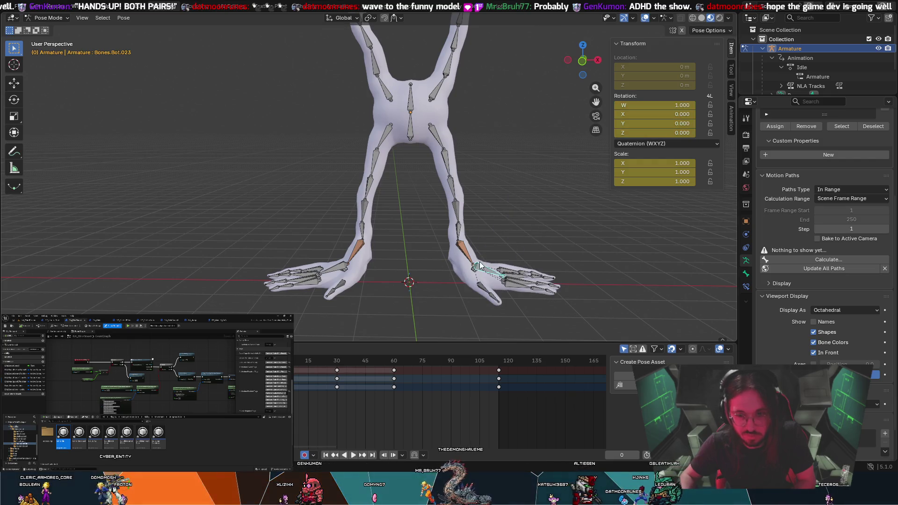
Clear user transforms on ankle bone Bones.Bot.006, restoring its rest rotation (W 1.000)
click(458, 249)
right_click(458, 247)
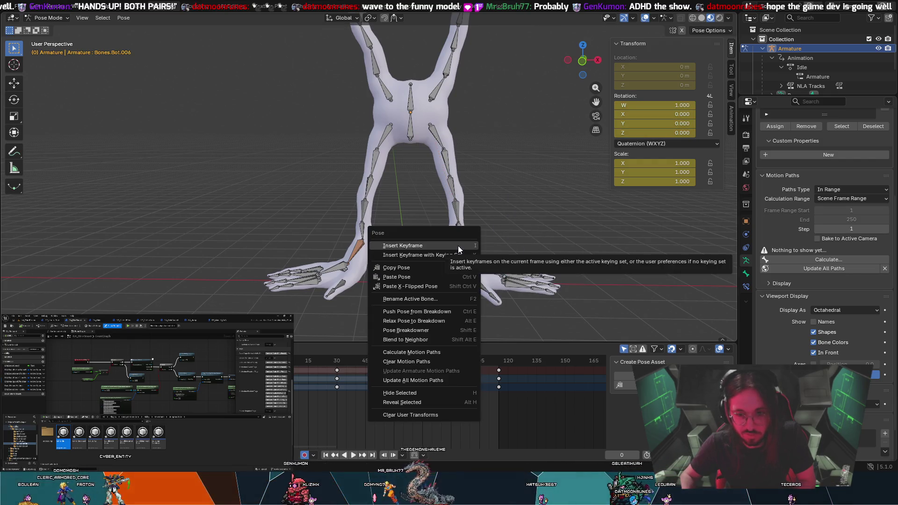
click(444, 417)
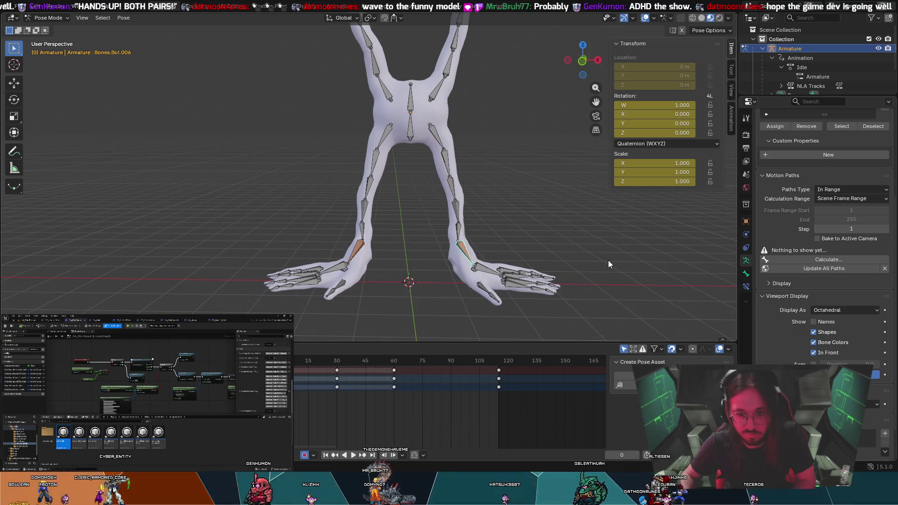
scroll(780, 324, down, 2)
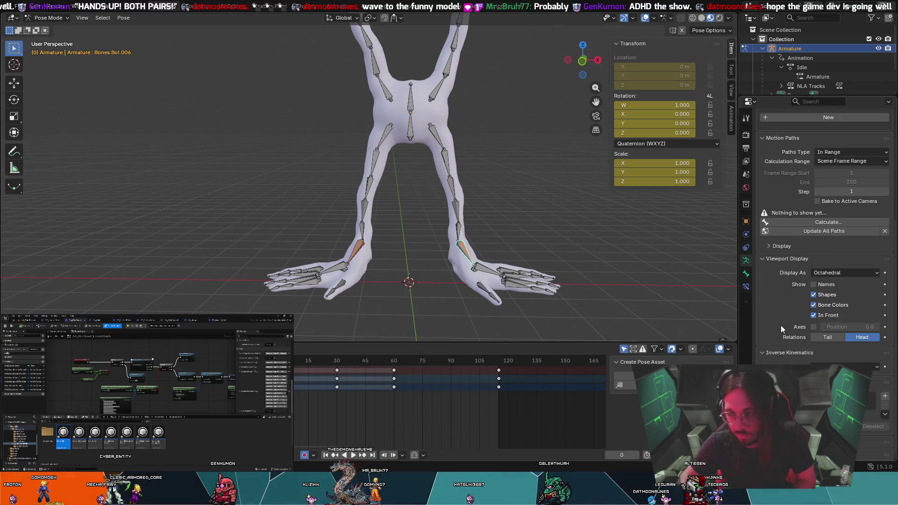
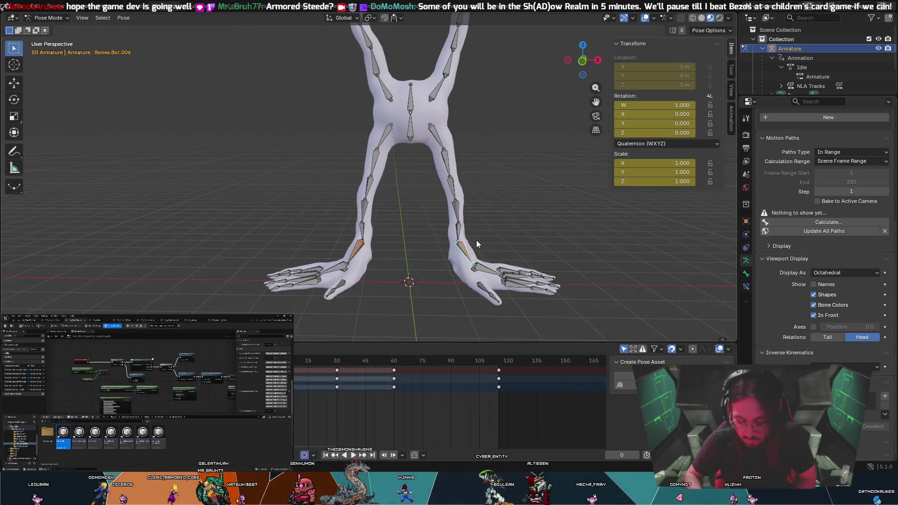
Parent the selected bones using the Bone Relative option
key(alt+p)
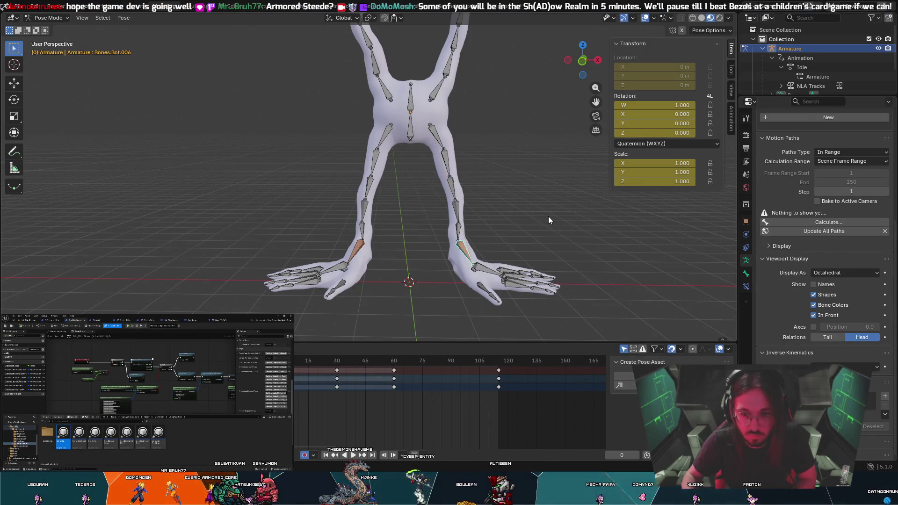
key(ctrl+p)
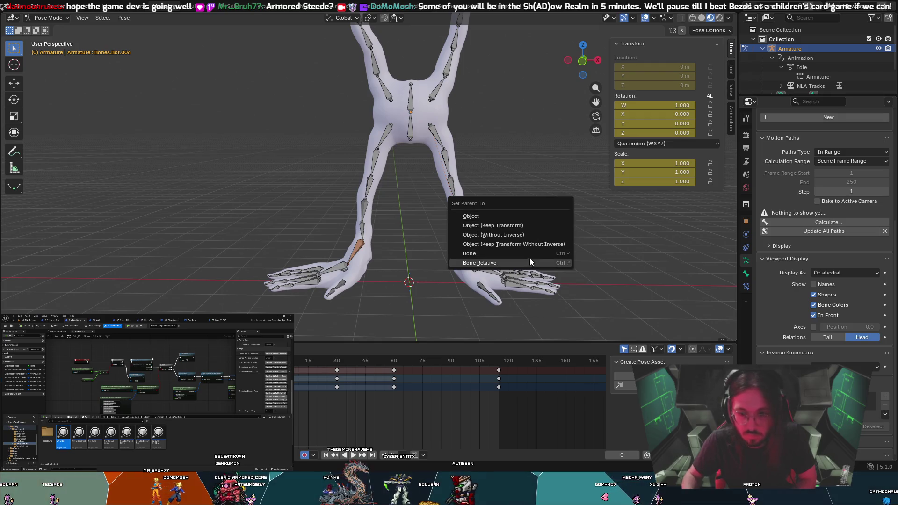
key(Return)
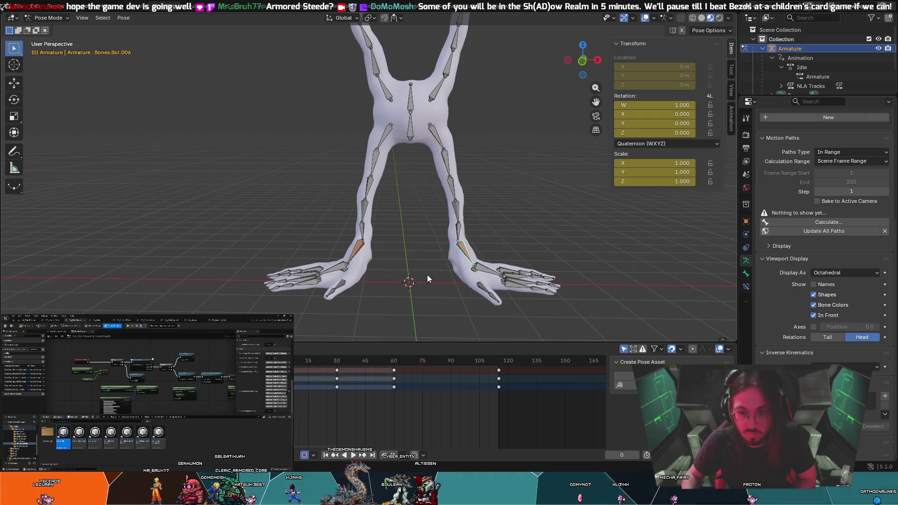
Check the active keying set choices and the pose actions menu
key(k)
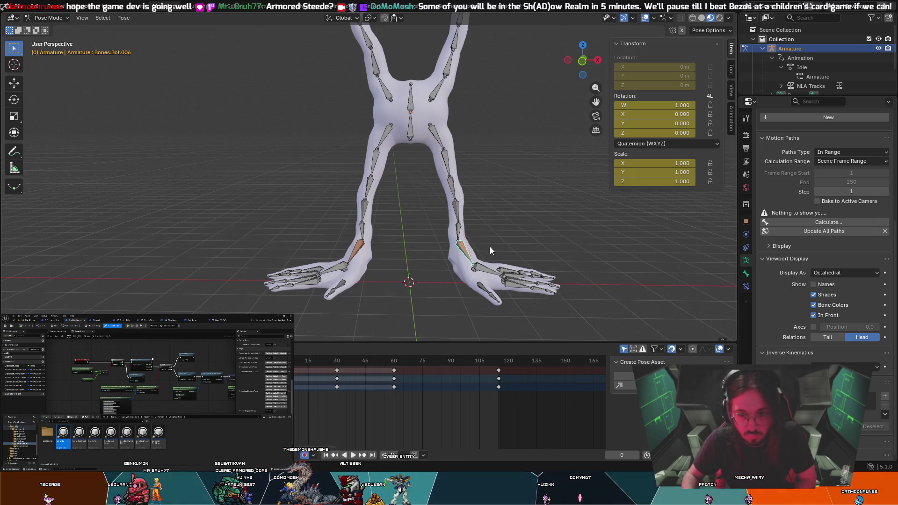
right_click(462, 252)
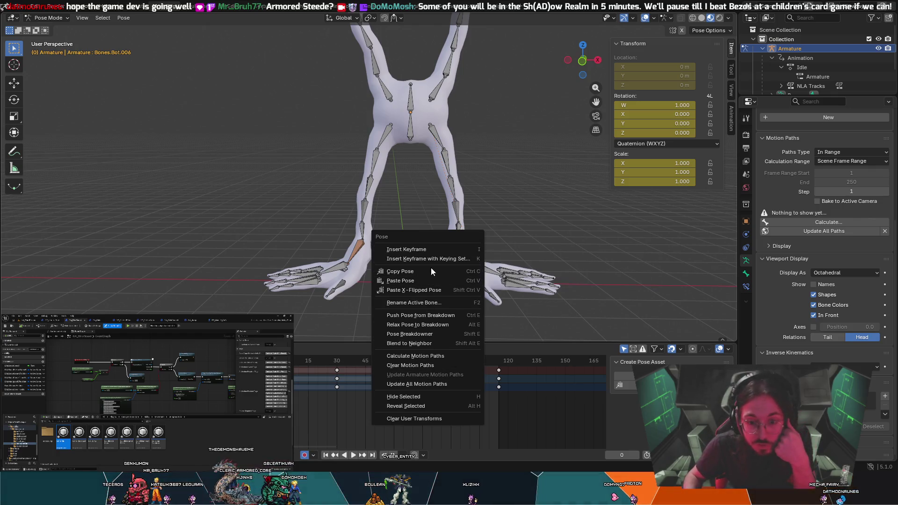
scroll(520, 241, up, 4)
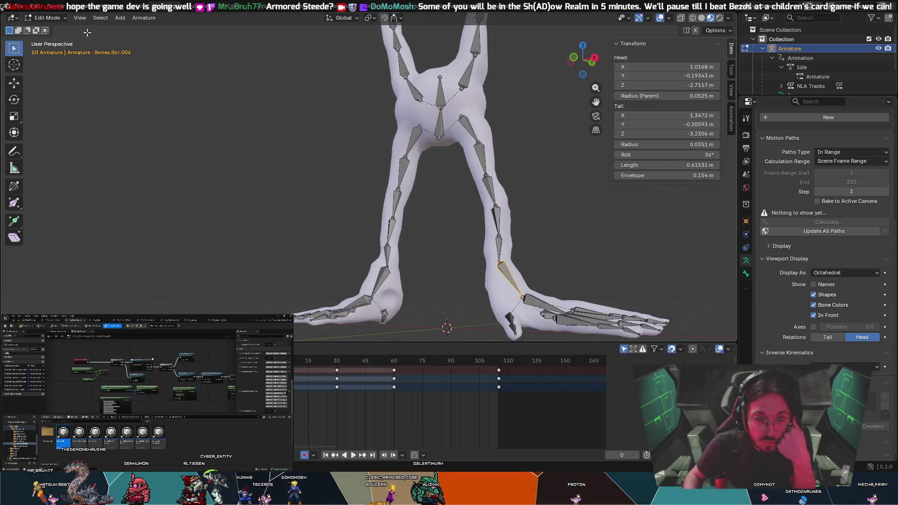
Orbit to look down on the rig and switch the armature to Pose Mode
middle_drag(678, 201, 700, 259)
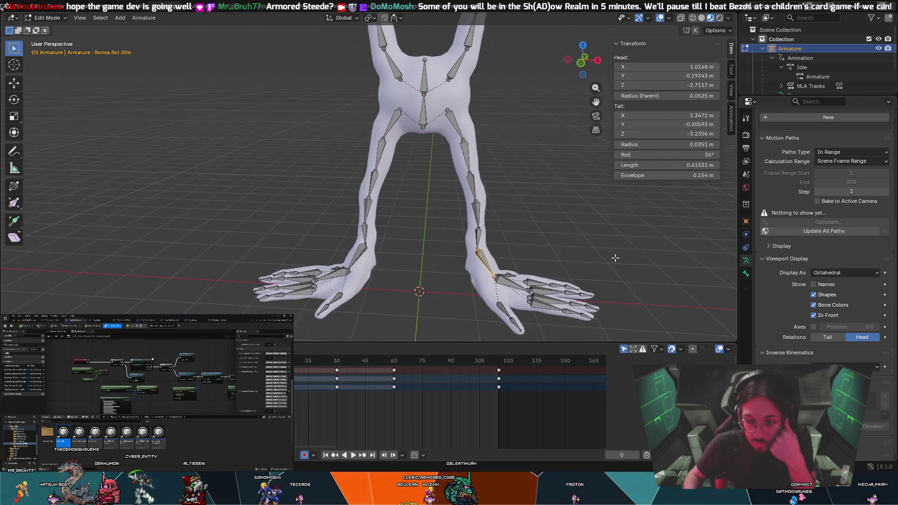
click(65, 19)
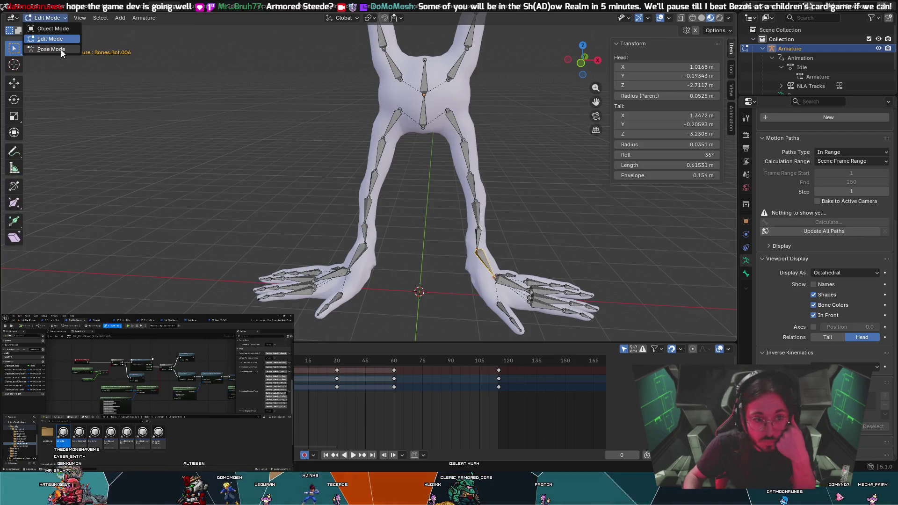
click(61, 49)
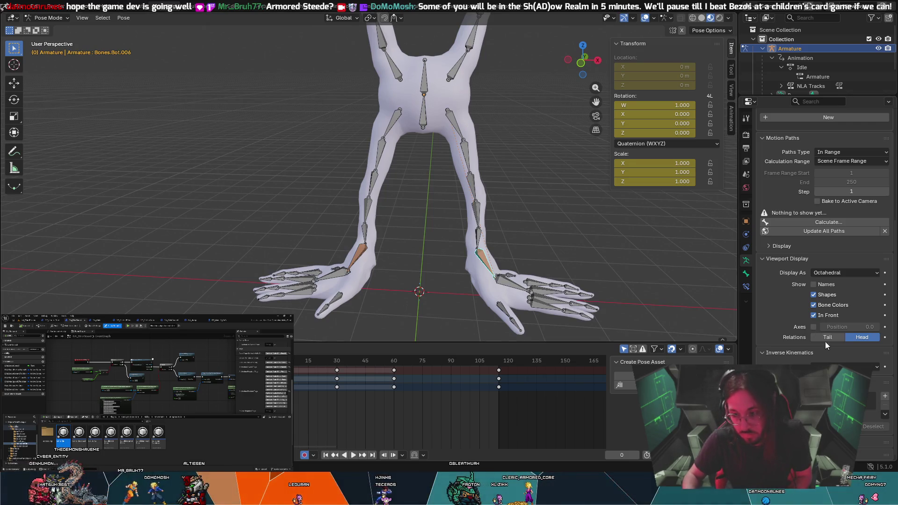
Show the active bone's properties with Inverse Kinematics expanded
click(837, 367)
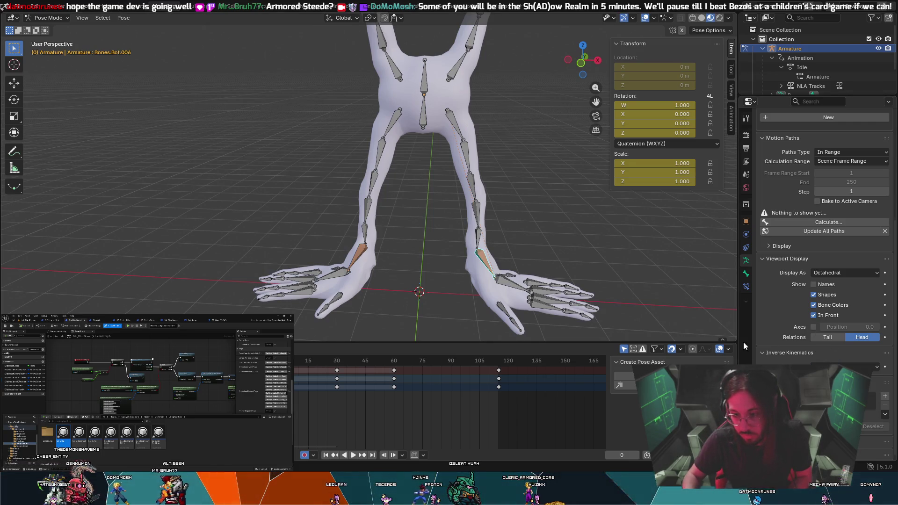
click(746, 273)
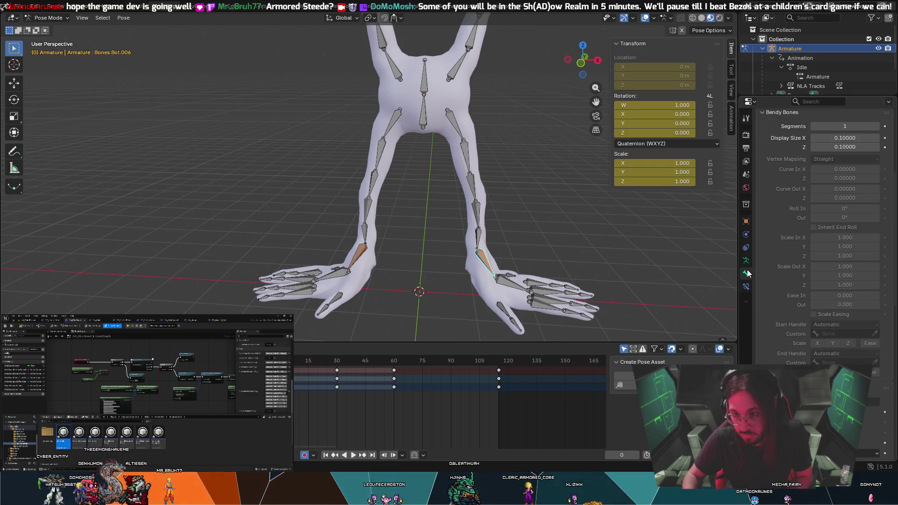
scroll(795, 304, down, 5)
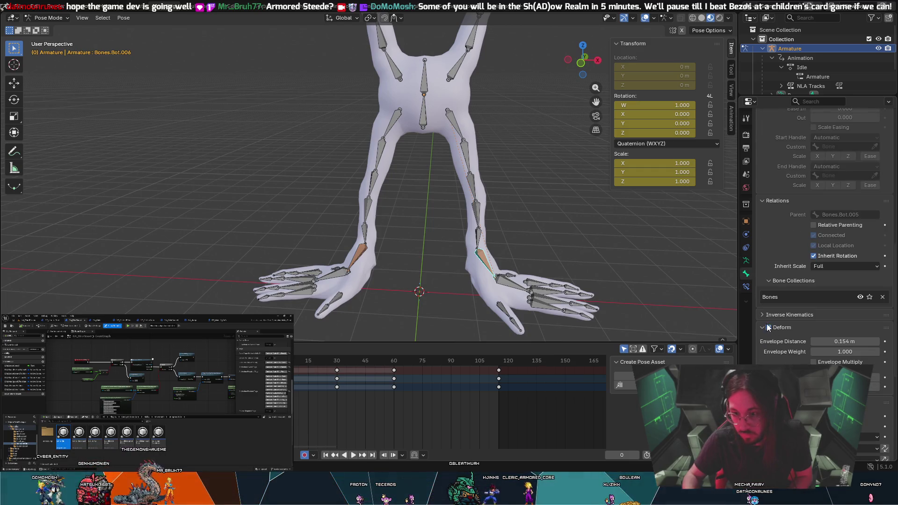
click(767, 314)
scroll(783, 349, down, 5)
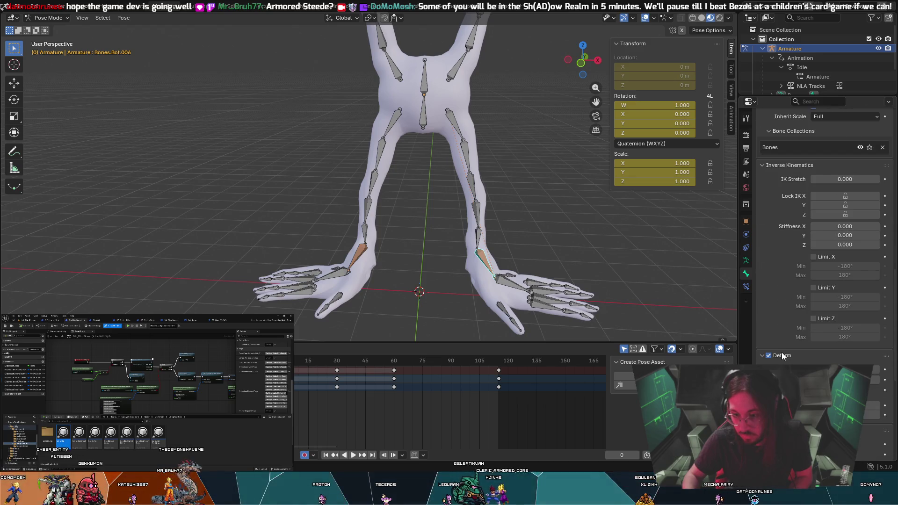
scroll(782, 356, down, 5)
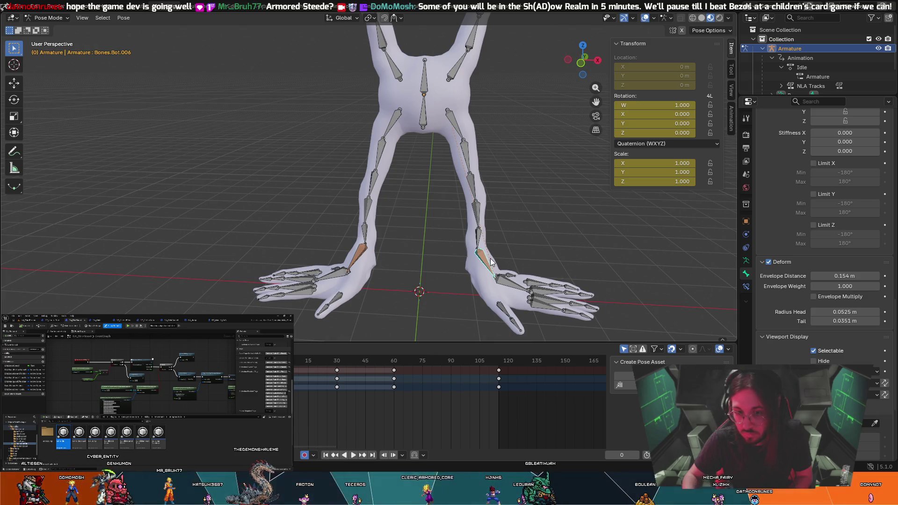
Test-move the foot bone, cancel back to rest, and return to Edit Mode
key(g)
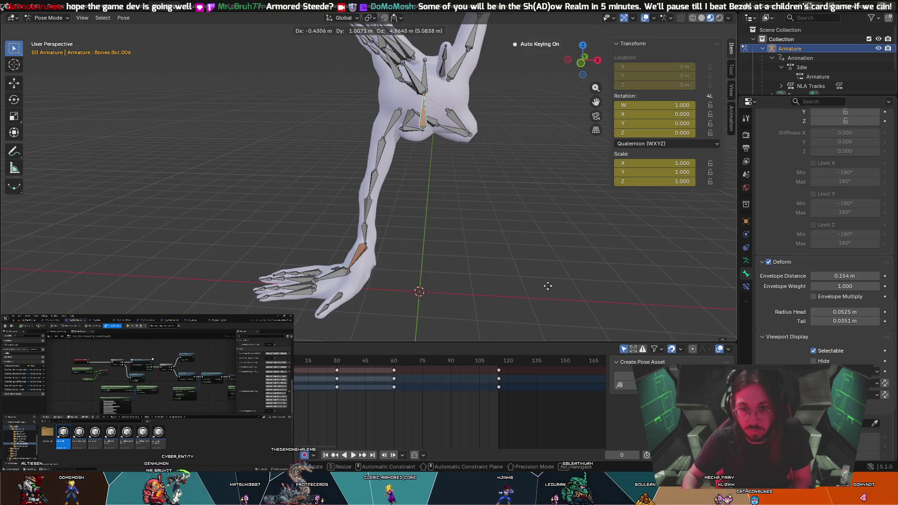
key(Escape)
key(Tab)
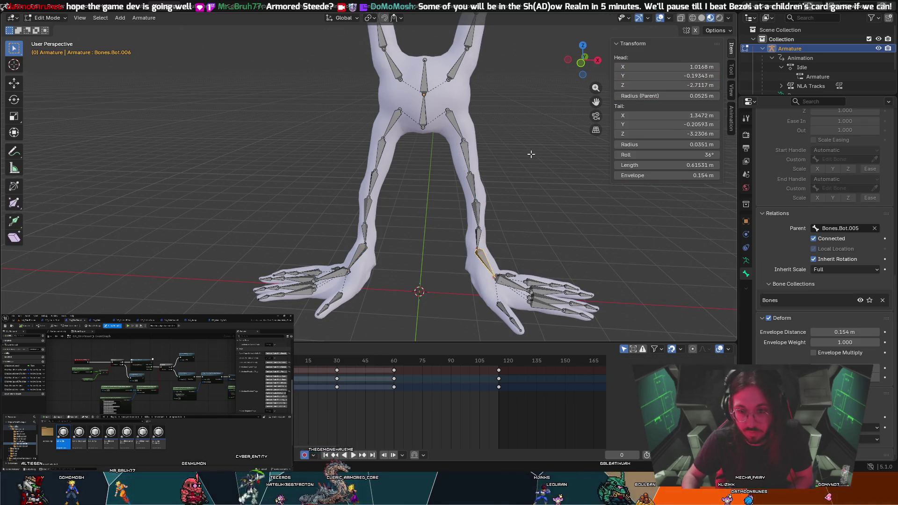
Go to frame 30 and select Bones.Bot.052 and its neighbour at the right foot
key(Up)
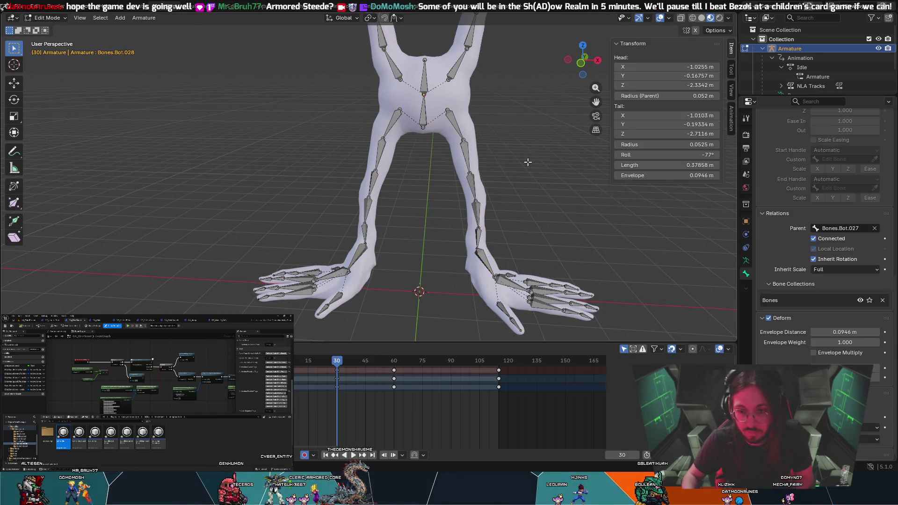
key(ctrl+z)
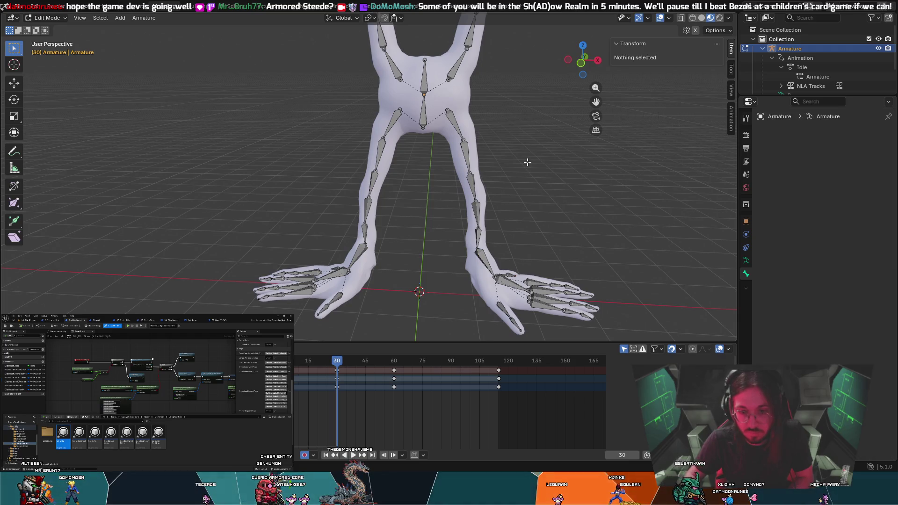
key(ctrl+shift+z)
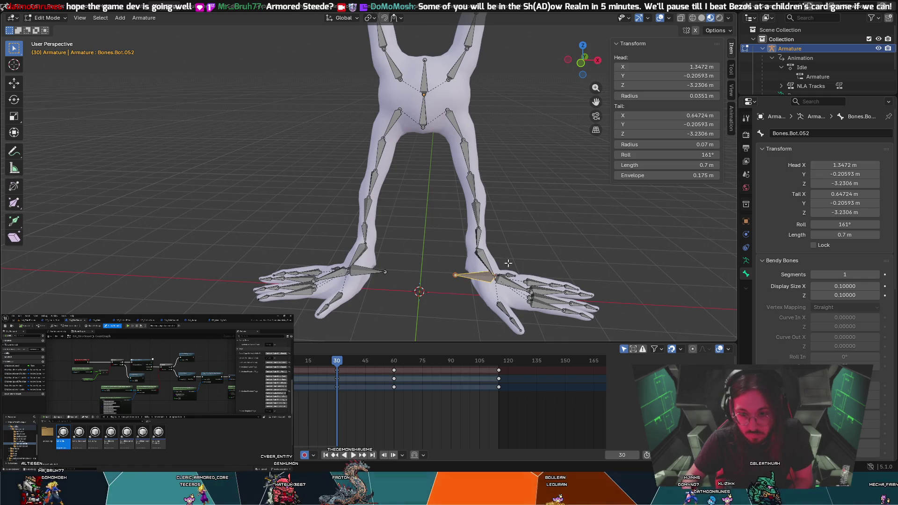
click(474, 276)
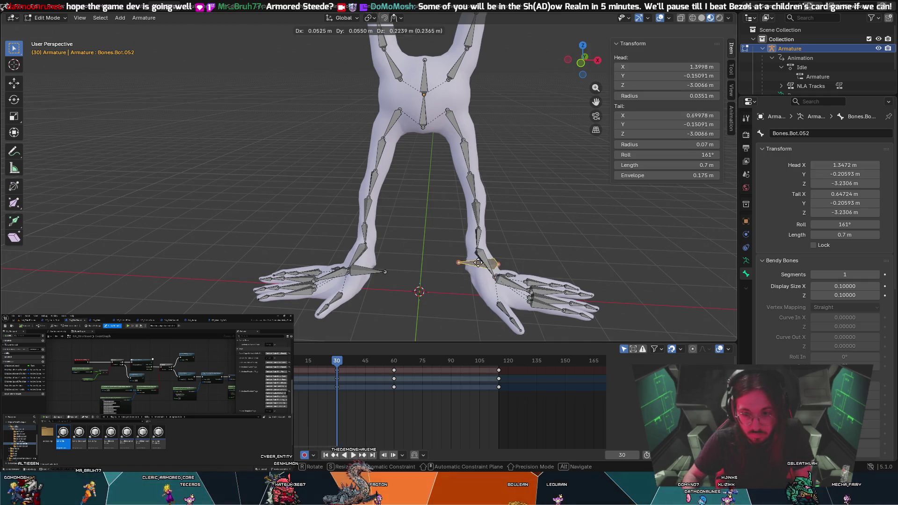
Switch to Pose mode and test-move the hand bone, cancelling the move
click(47, 18)
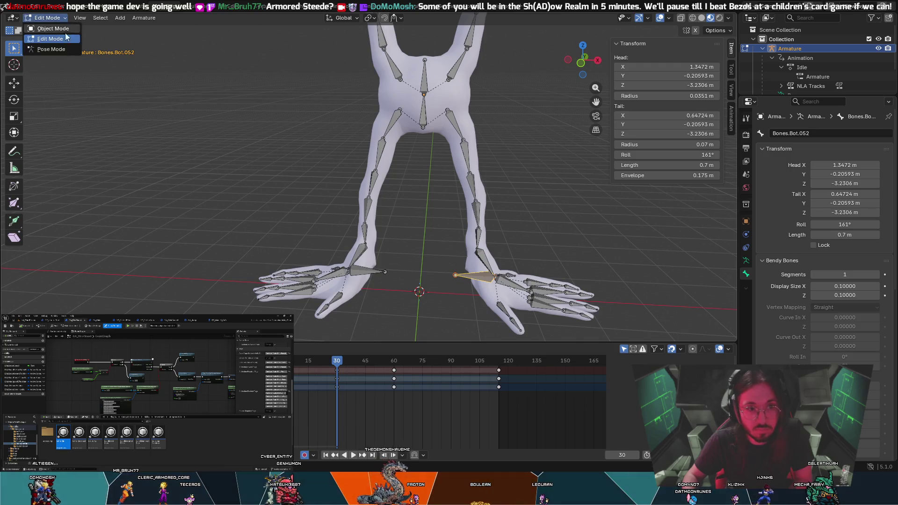
click(66, 51)
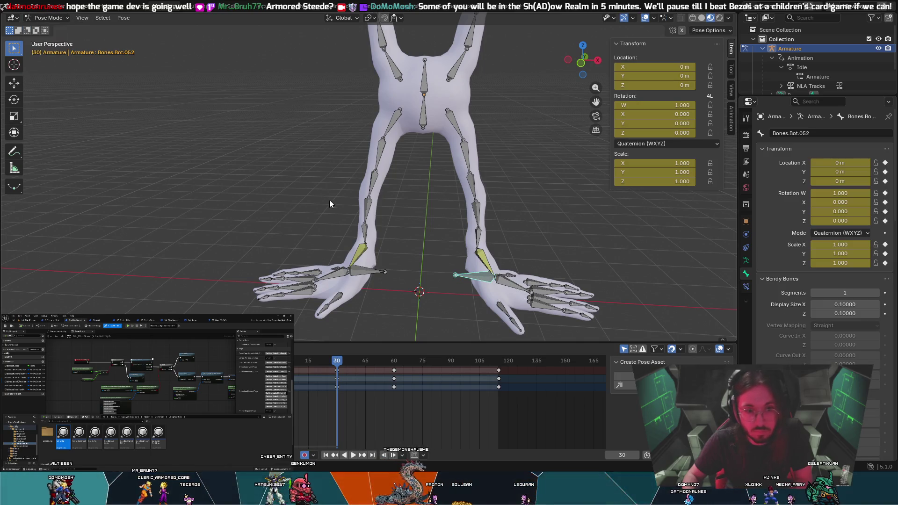
key(g)
key(Escape)
Make wrist bone Bones.Bot.006 active and scroll its Bone properties to Relations
click(483, 260)
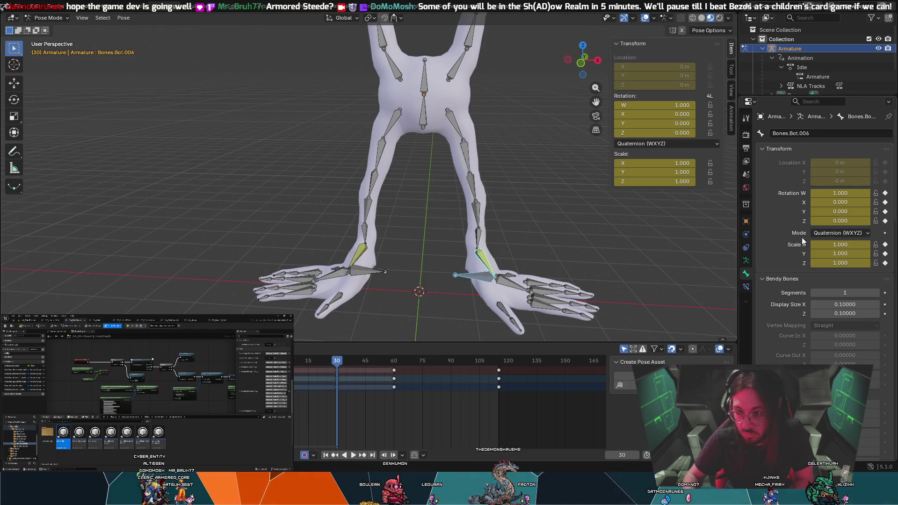
scroll(802, 241, down, 15)
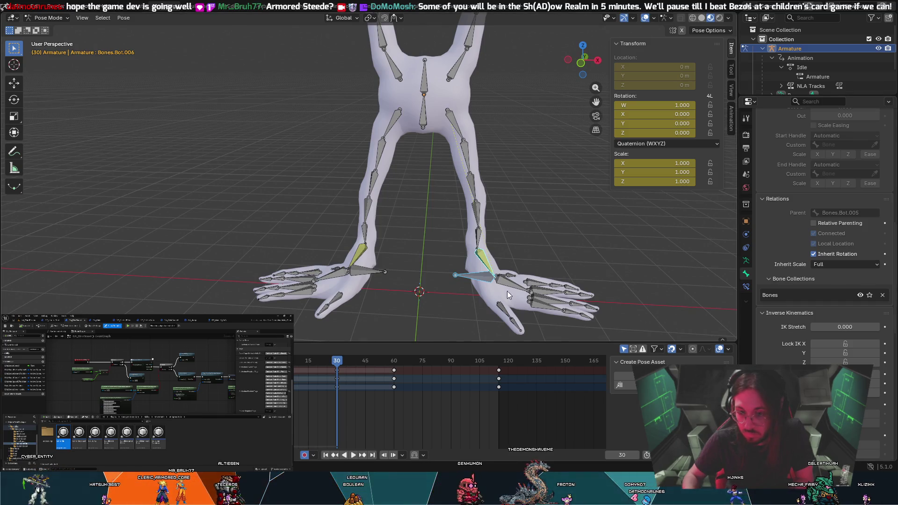
click(485, 266)
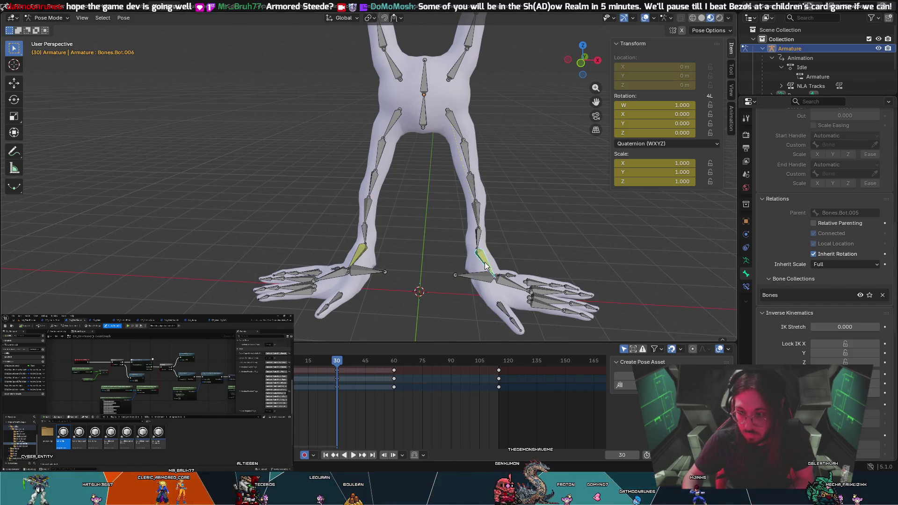
click(480, 276)
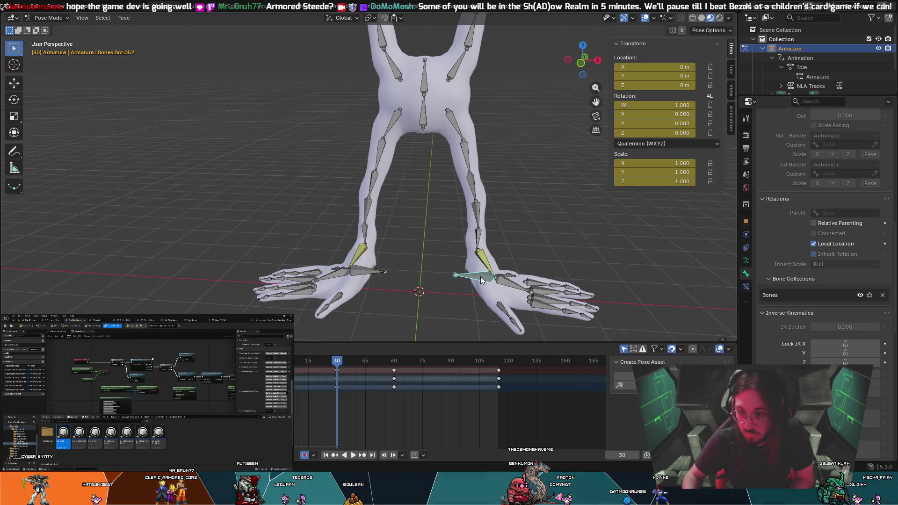
click(485, 265)
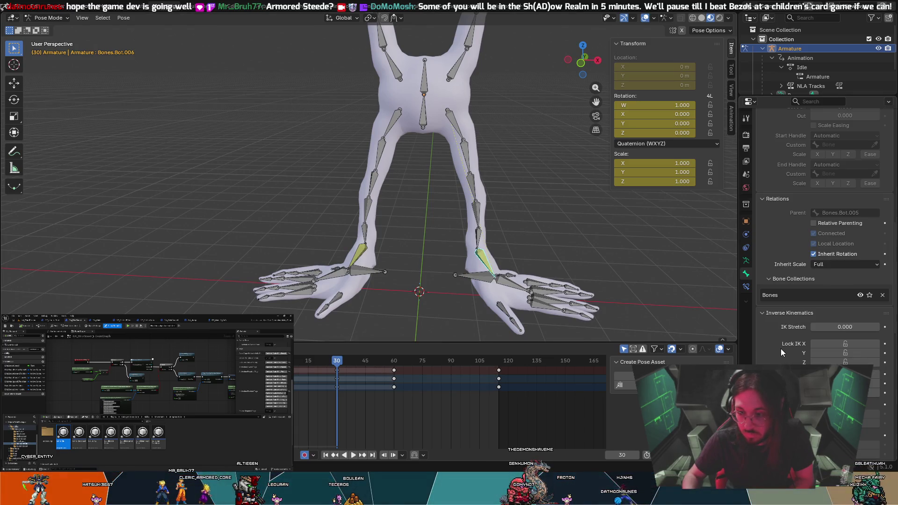
scroll(781, 348, down, 4)
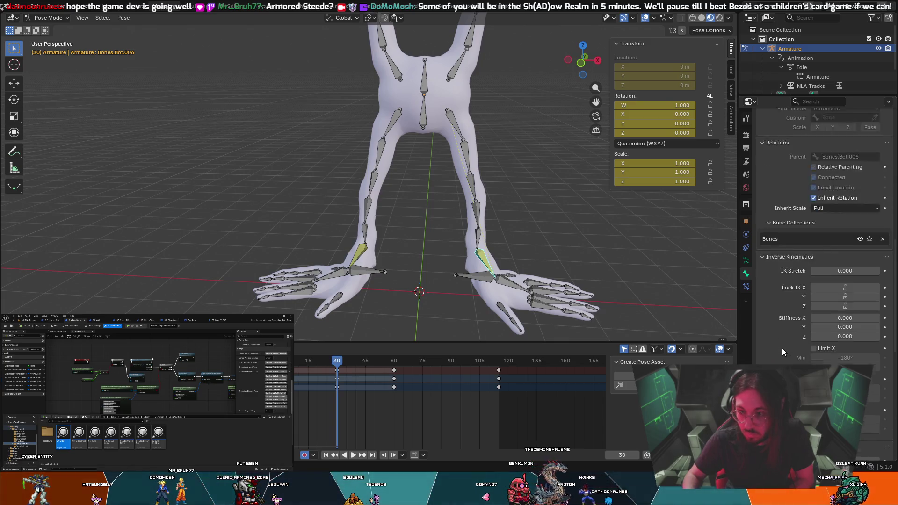
Uncheck Inherit Rotation for Bones.Bot.006 and test-rotate the foot bone
scroll(781, 348, up, 4)
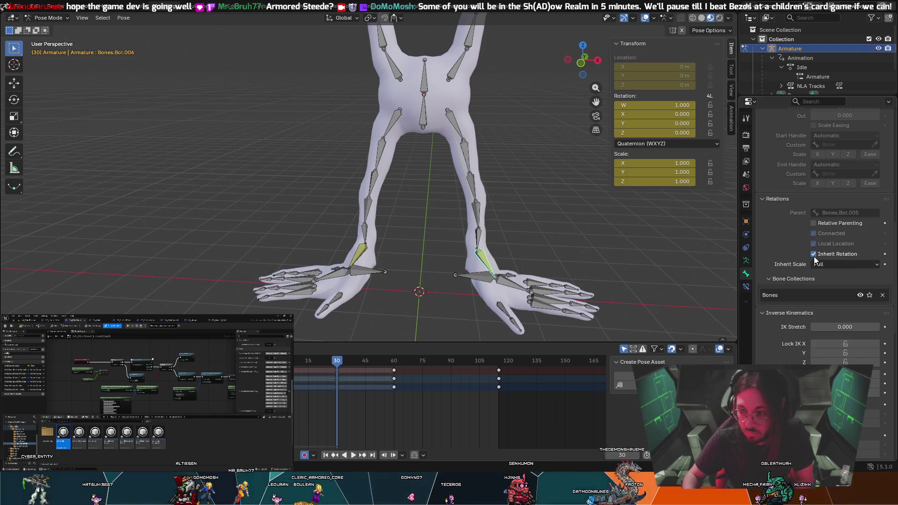
click(814, 257)
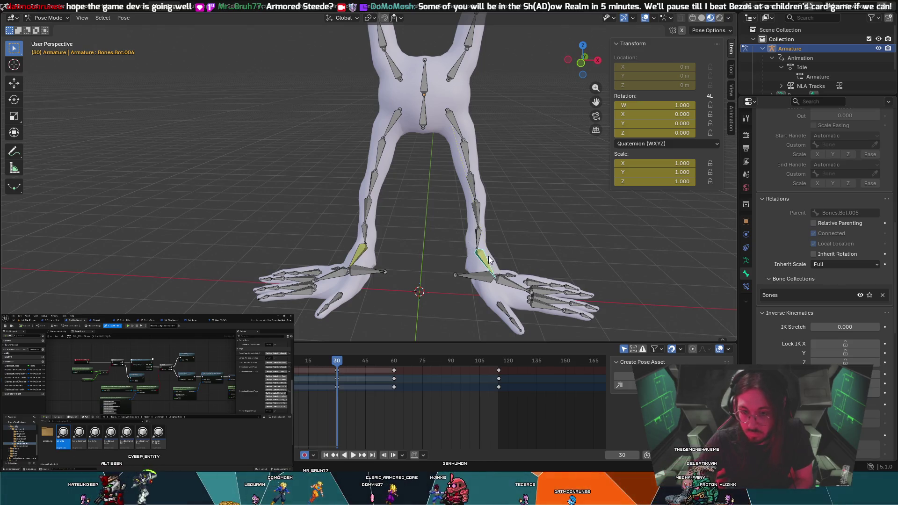
key(r)
key(Escape)
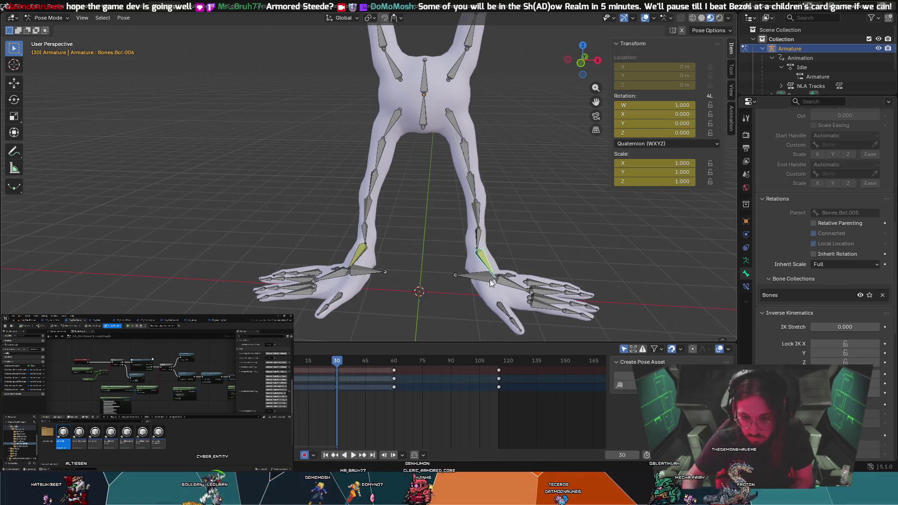
Test-move Bones.Bot.052 and test-rotate hand bone Bones.Bot.023, cancelling each back to rest
click(489, 278)
key(g)
key(Escape)
click(486, 264)
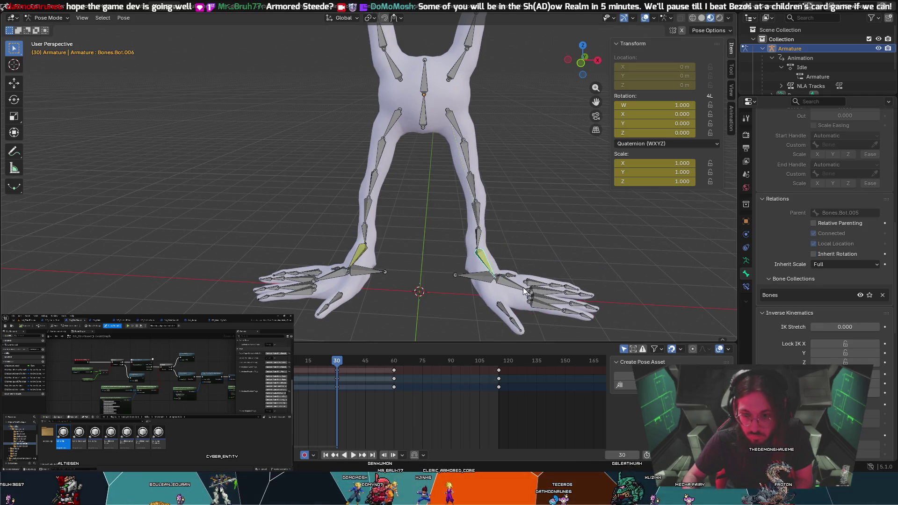
right_click(511, 285)
key(Escape)
click(512, 287)
key(r)
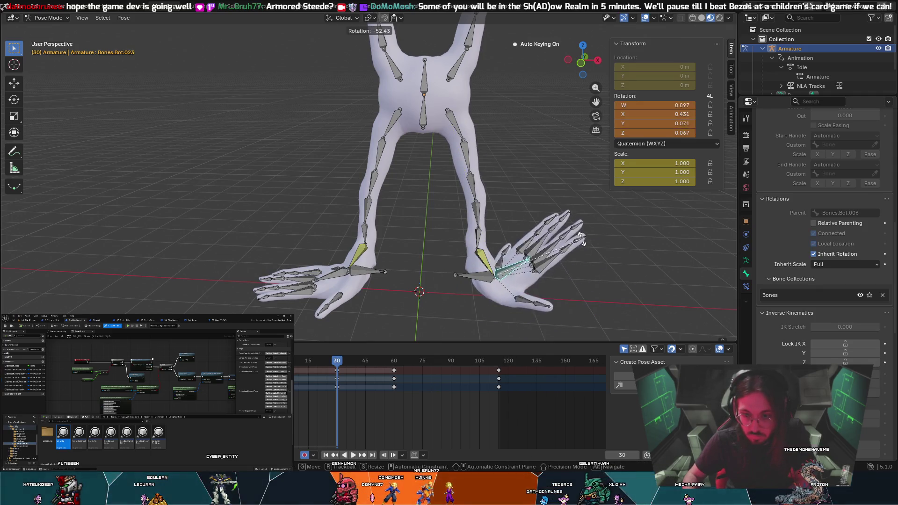
key(Escape)
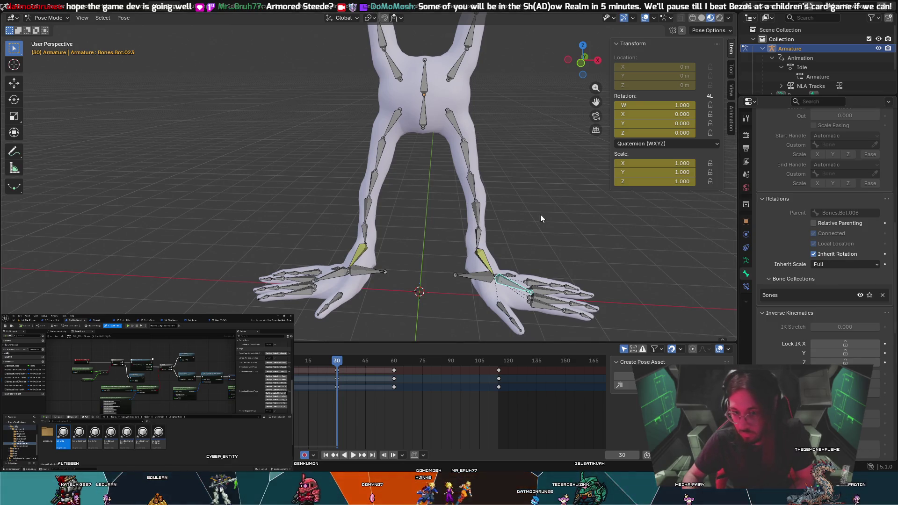
Test-rotate upper-arm Bones.Bot.002 and shoulder Bones.Bot.001, cancelling both
click(489, 257)
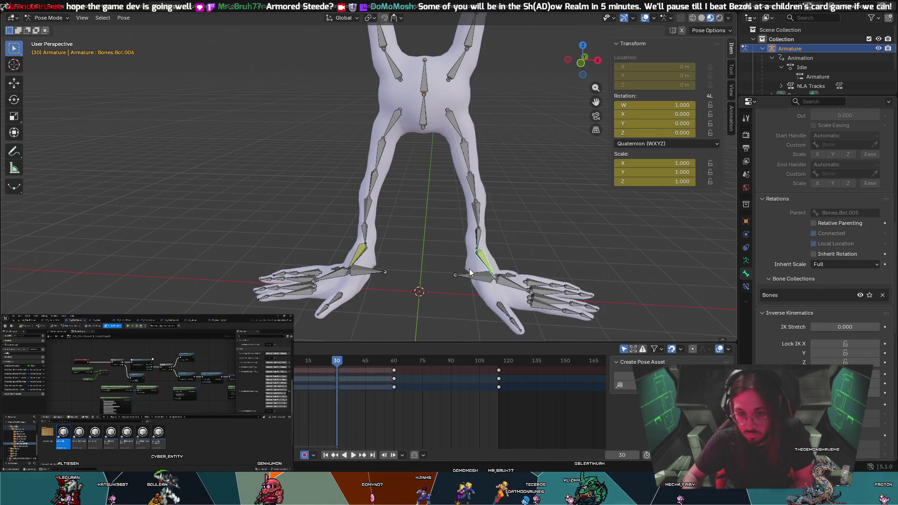
click(465, 149)
key(r)
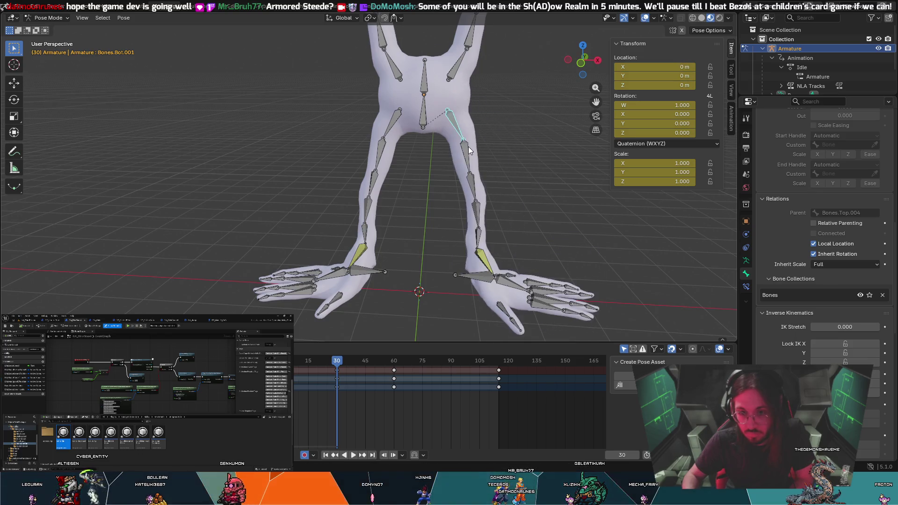
key(Escape)
click(459, 126)
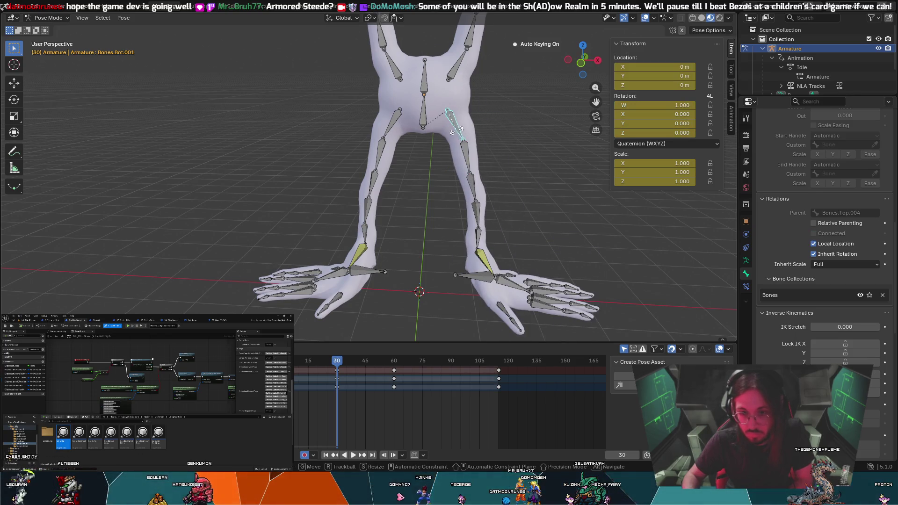
key(r)
key(Escape)
Rotate Bones.Bot.052 about Z, test the hand bone, then reselect Bones.Bot.006
click(472, 280)
key(g)
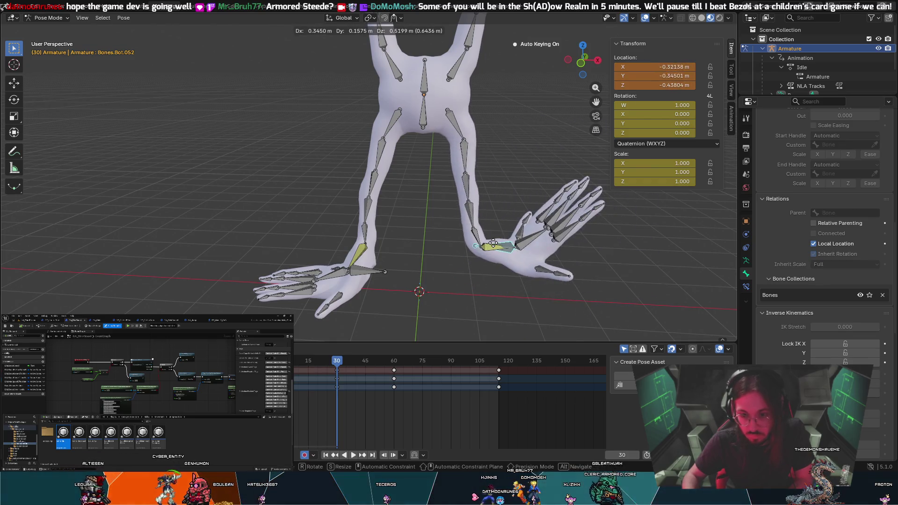
key(r)
key(z)
click(433, 52)
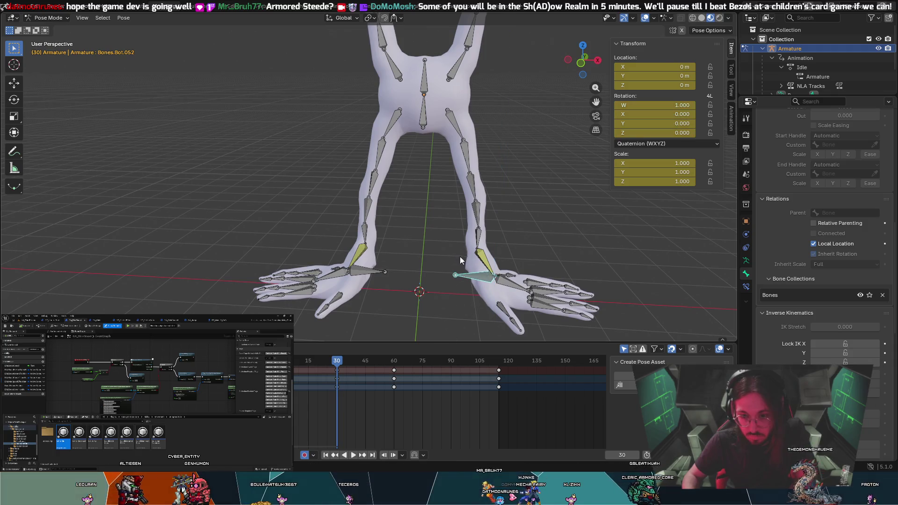
click(494, 288)
key(r)
key(z)
key(Escape)
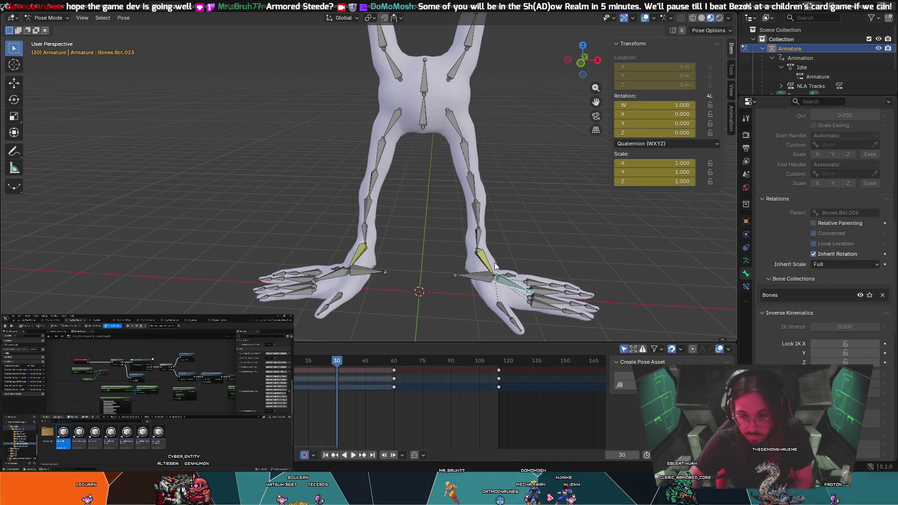
click(485, 262)
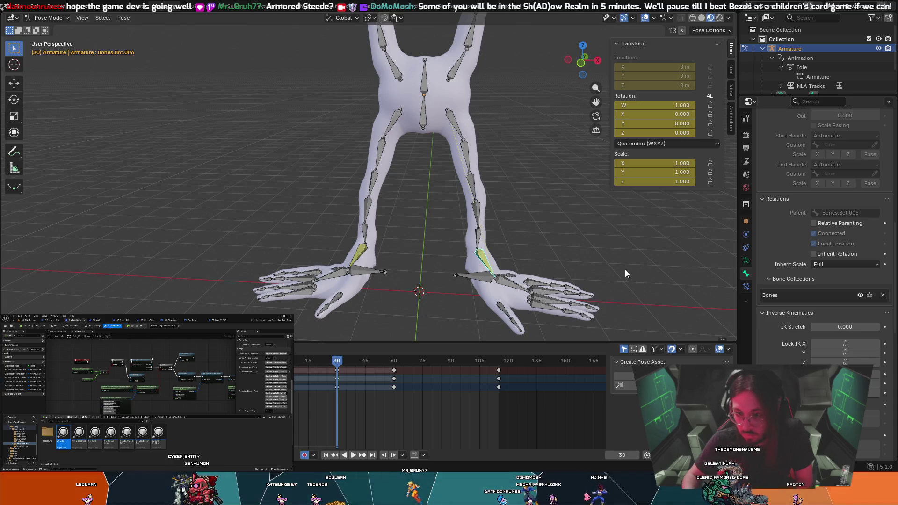
scroll(775, 212, up, 15)
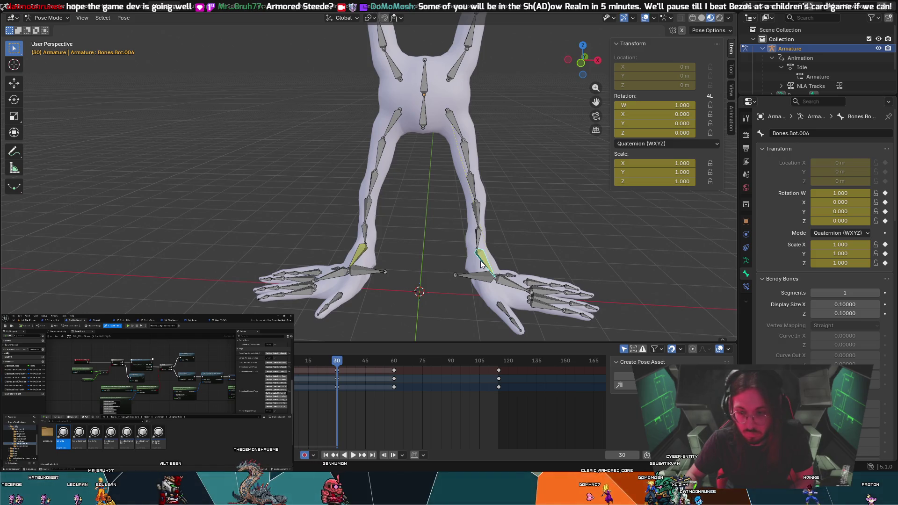
Show Bones.Bot.006's Bone Constraints, revealing its IK constraint targeting Bones.Bot.052
click(745, 286)
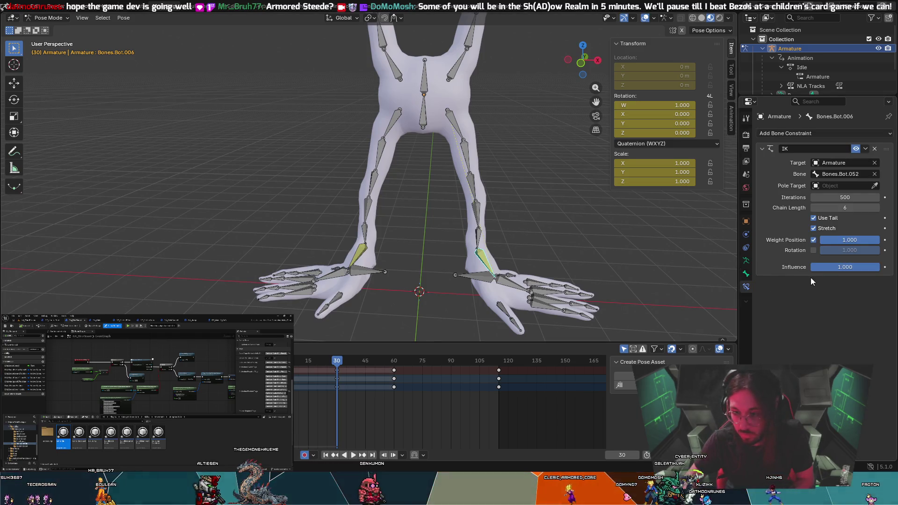
Delete the IK constraints from Bones.Bot.006 and Bones.Bot.029
click(875, 149)
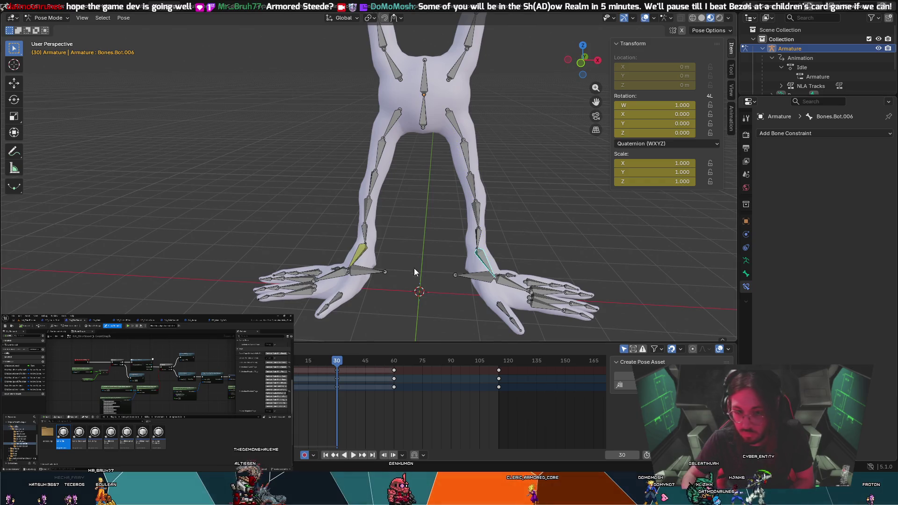
click(361, 253)
click(874, 149)
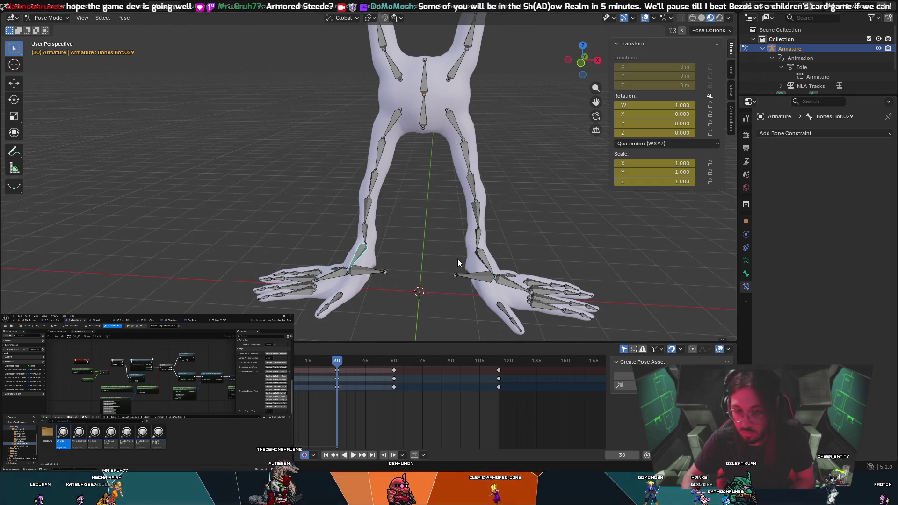
Insert a keyframe for foot bone Bones.Bot.051's pose at frame 30
click(371, 283)
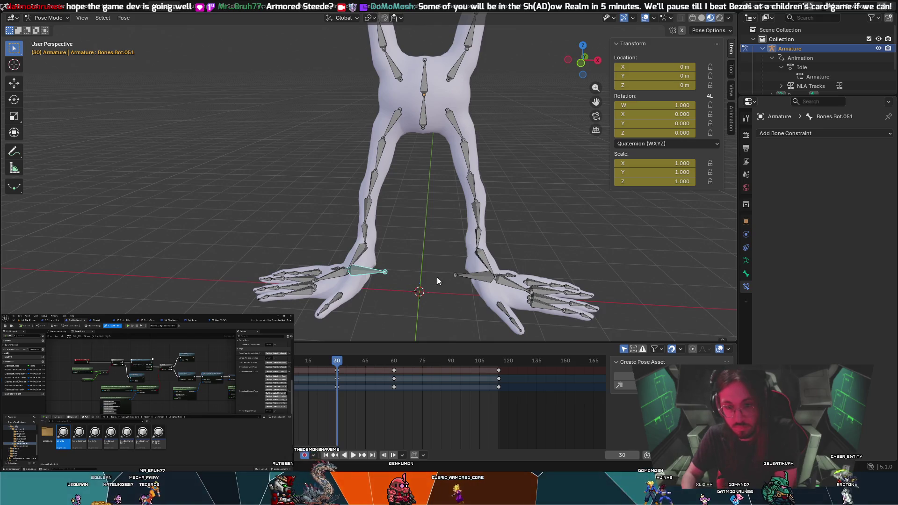
right_click(340, 439)
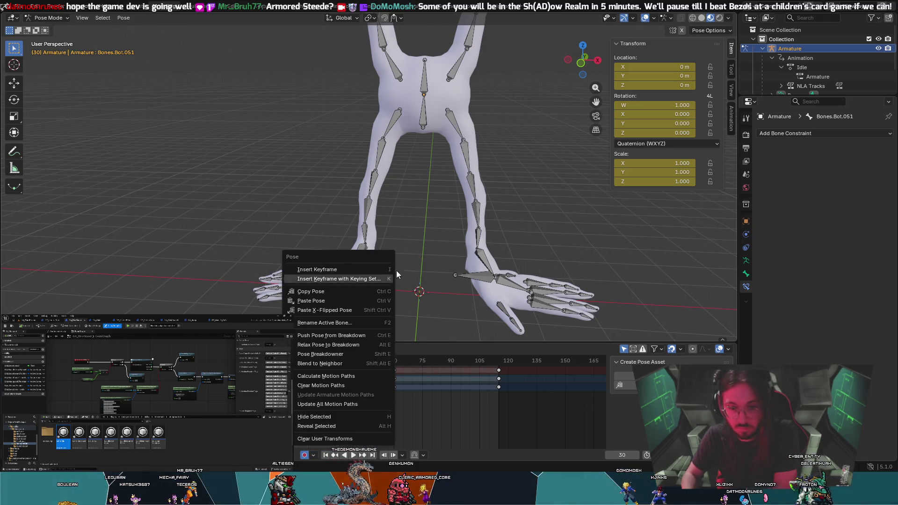
click(346, 269)
click(38, 19)
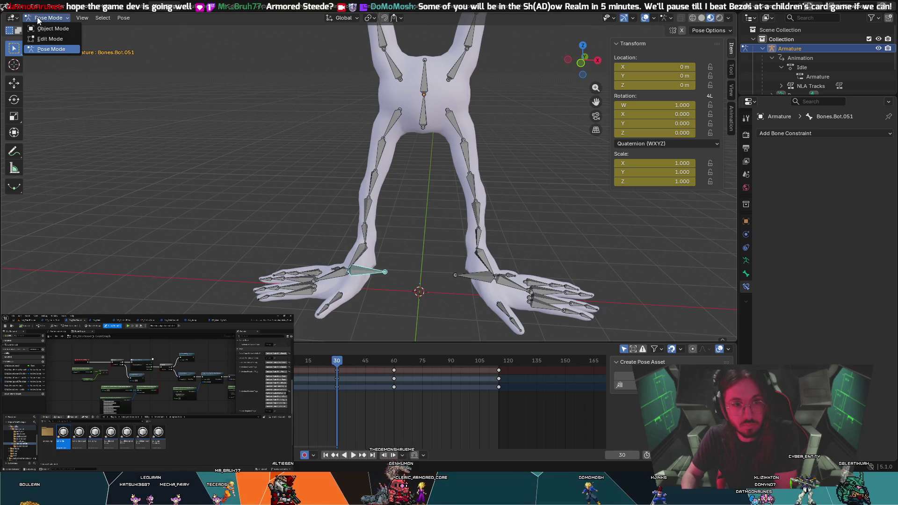
Select the left foot target bone Bones.Bot.051, toggling between Edit and Pose Mode
click(47, 39)
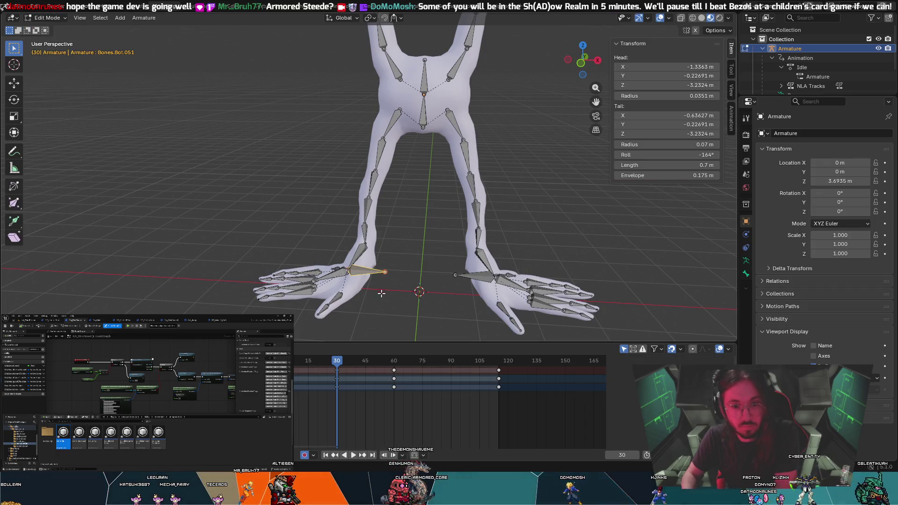
right_click(368, 270)
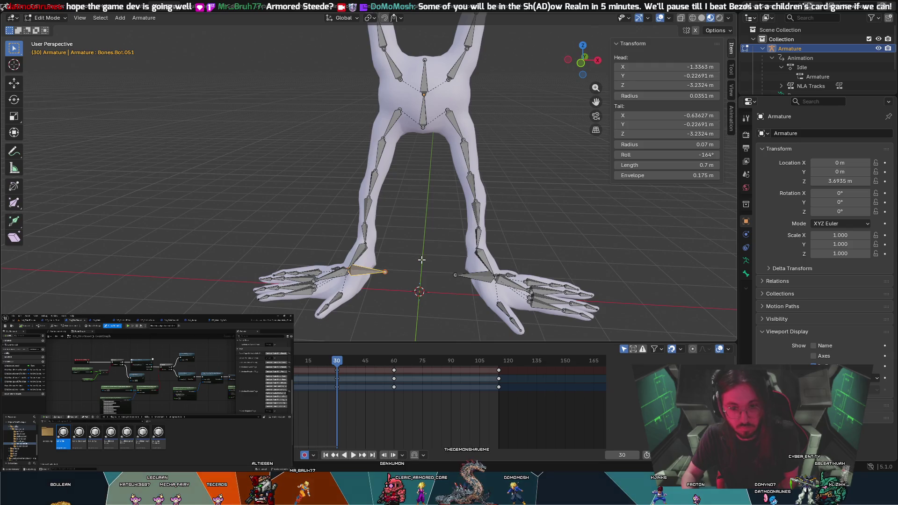
key(Tab)
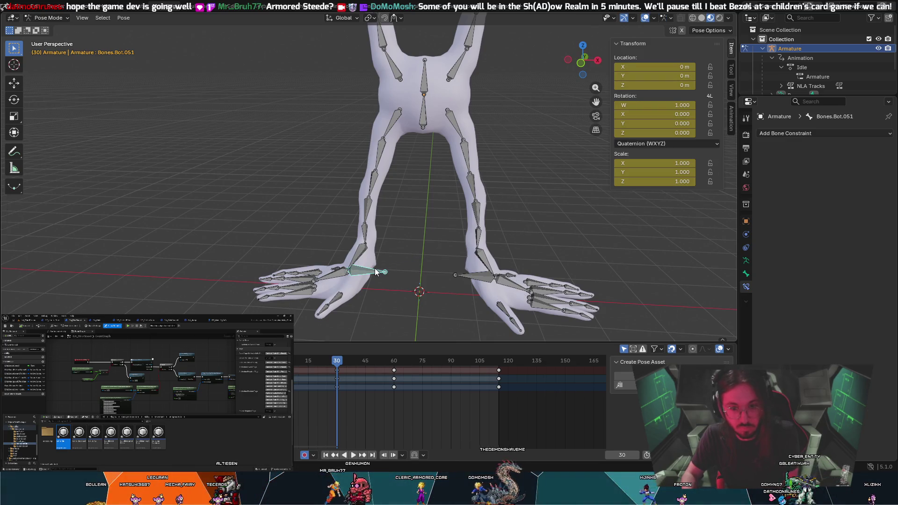
click(374, 271)
click(376, 270)
right_click(356, 271)
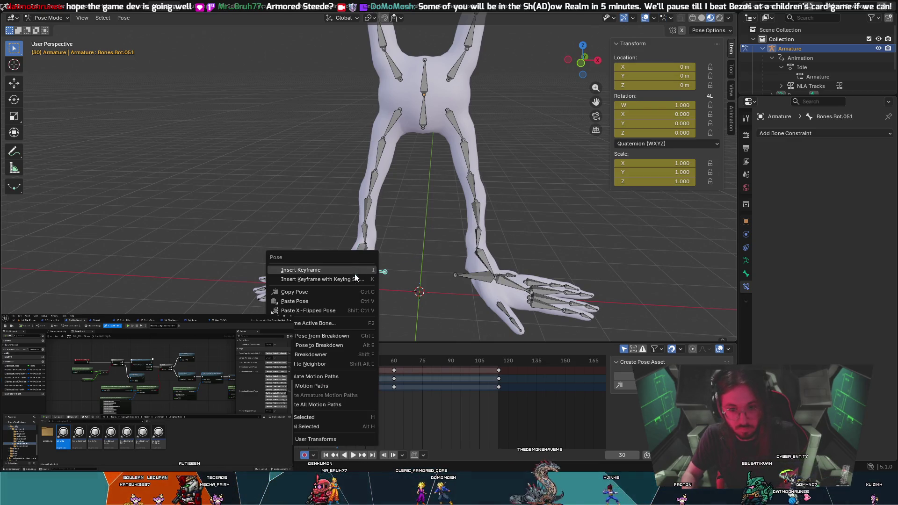
In Edit Mode, delete the left and right foot IK target bones
click(47, 18)
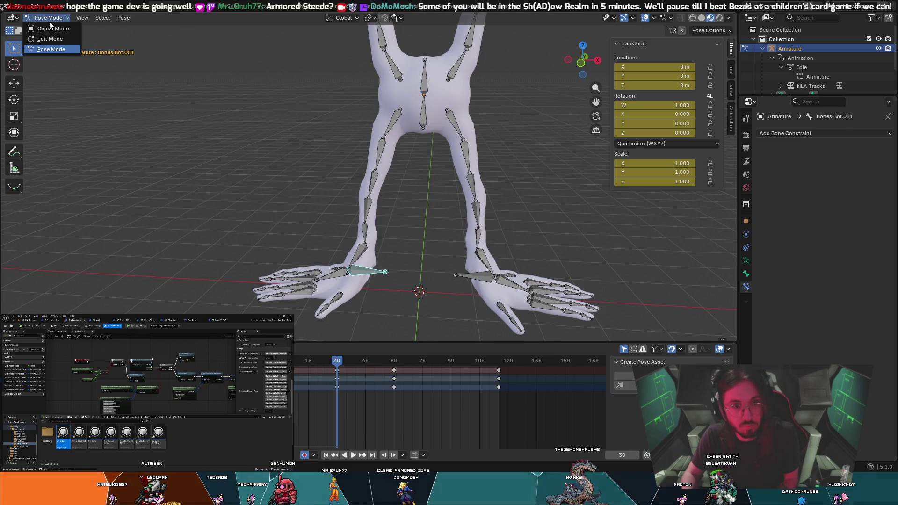
click(58, 42)
right_click(361, 271)
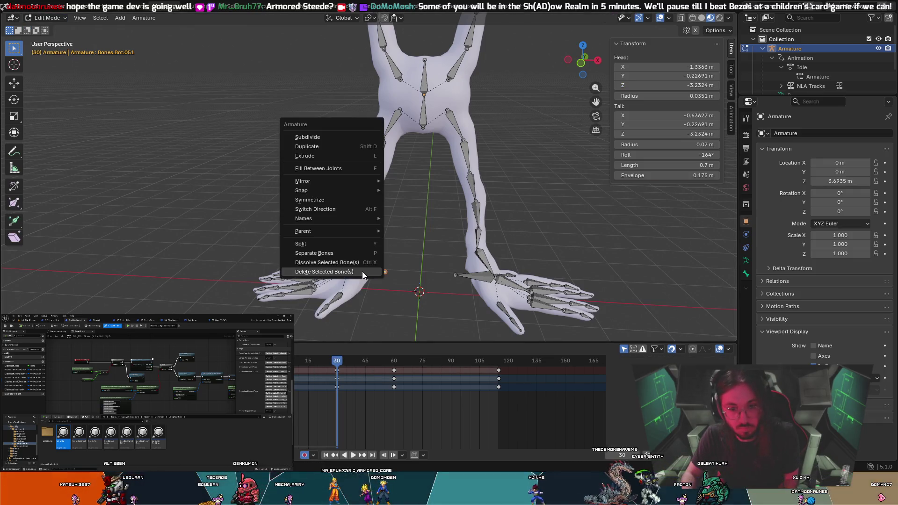
click(362, 271)
click(360, 273)
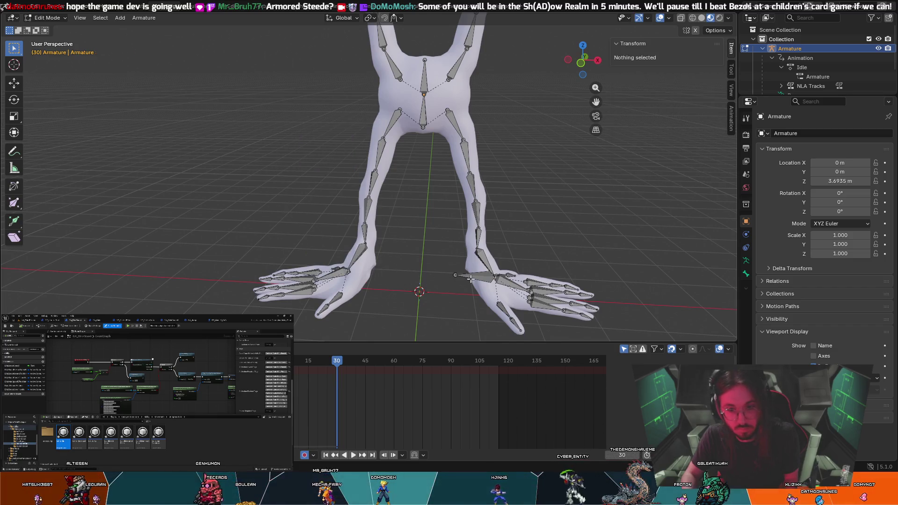
click(470, 279)
right_click(474, 279)
click(474, 279)
click(475, 279)
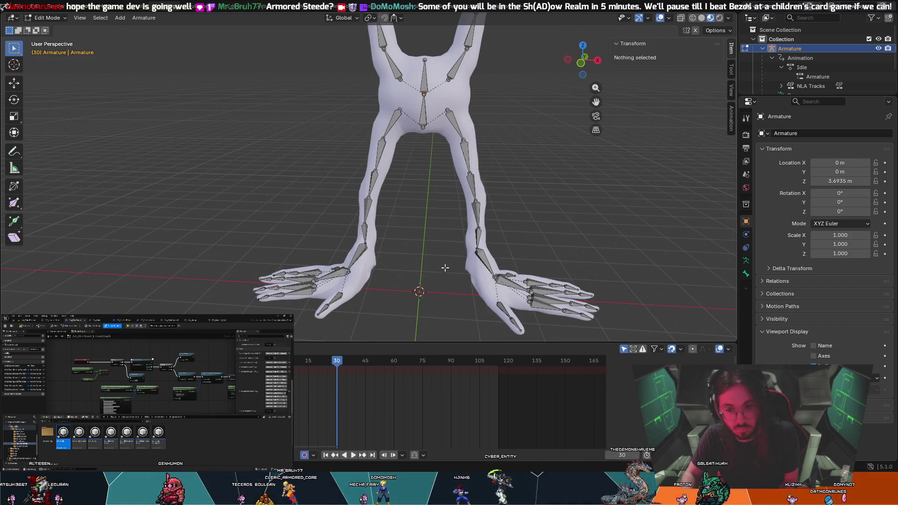
Return to Pose Mode and test-rotate hand bone Bones.Bot.023, cancelling it
click(522, 285)
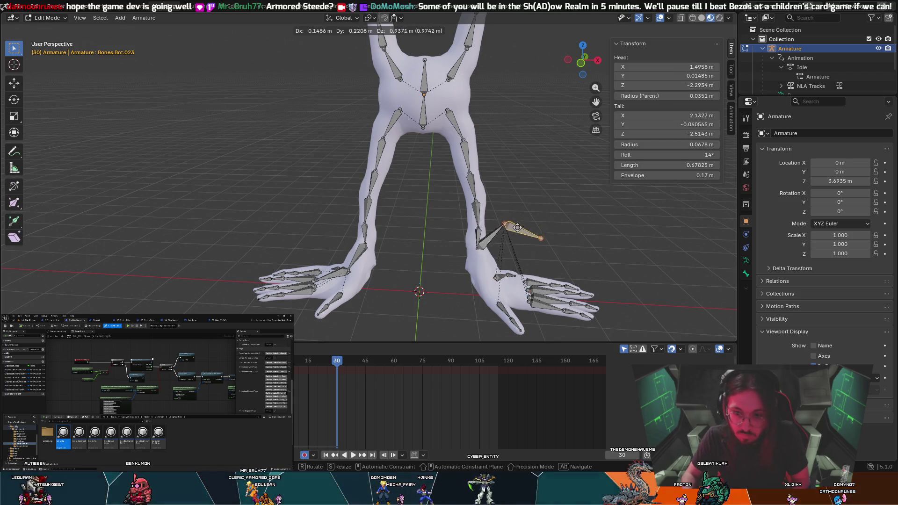
click(47, 18)
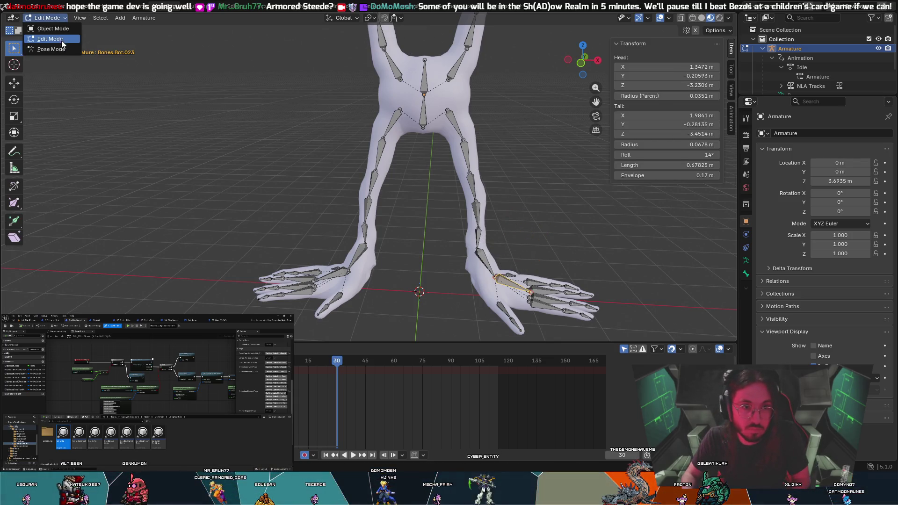
click(47, 48)
key(r)
key(Escape)
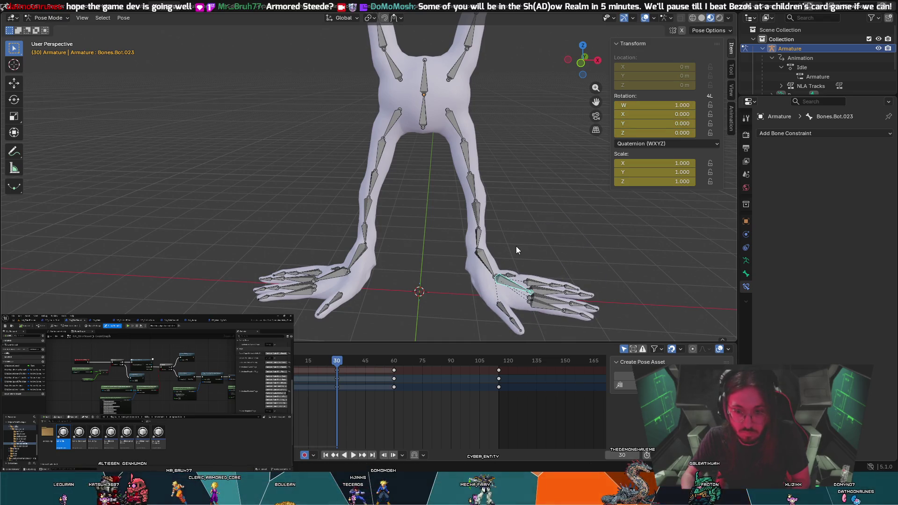
key(r)
key(Escape)
click(483, 238)
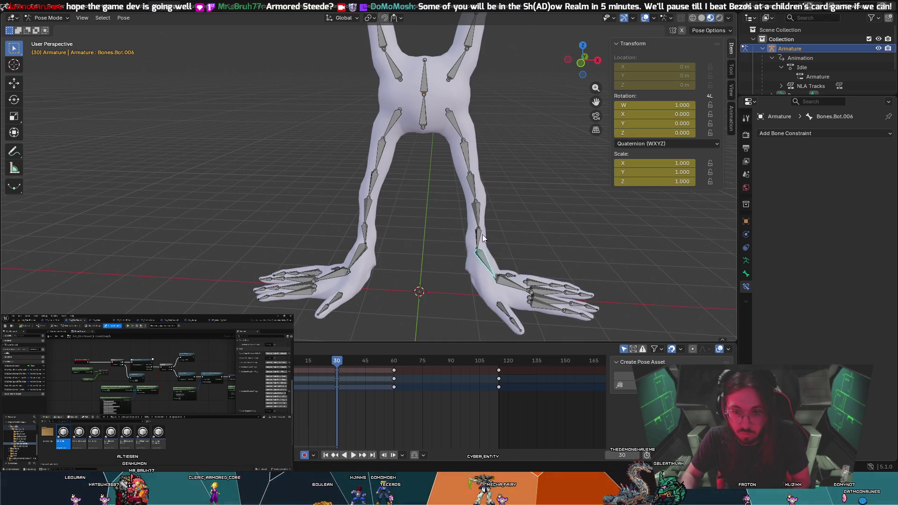
mouse_move(487, 192)
middle_down()
mouse_move(435, 231)
mouse_move(484, 271)
mouse_move(437, 156)
mouse_move(472, 155)
middle_up()
click(472, 141)
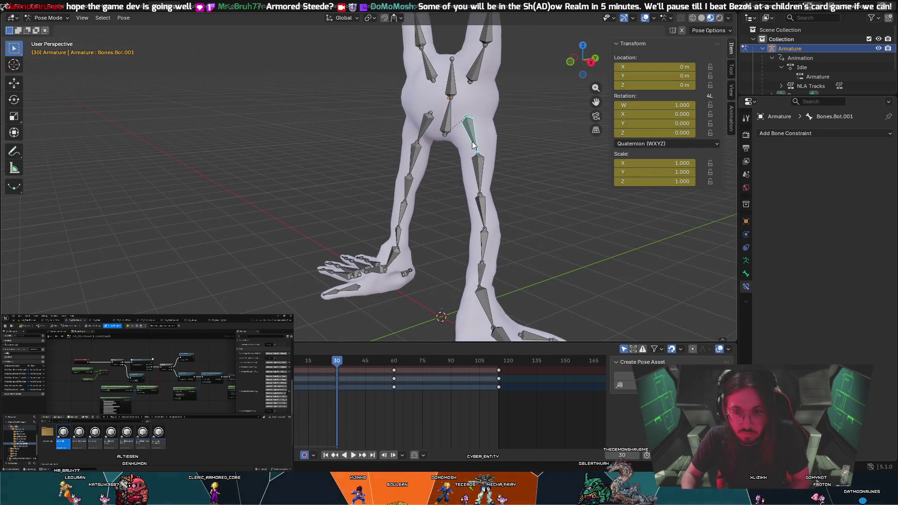
key(t)
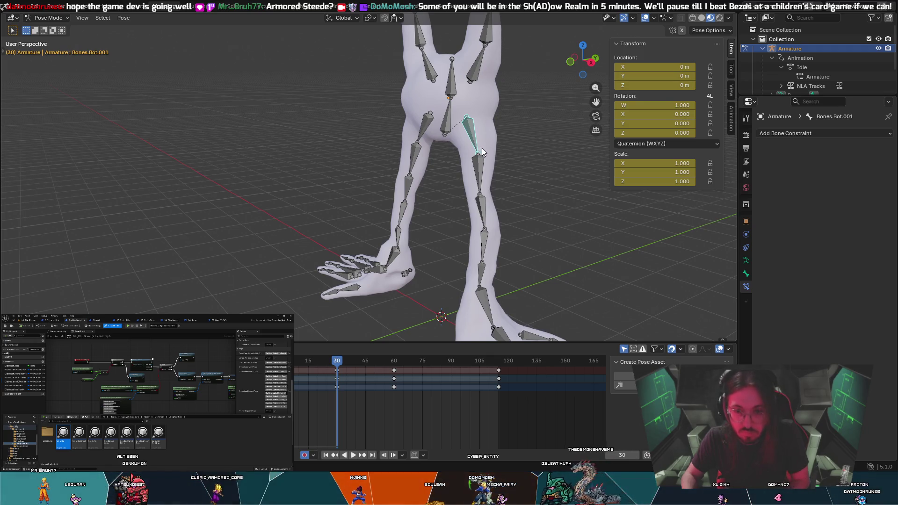
key(r)
key(Escape)
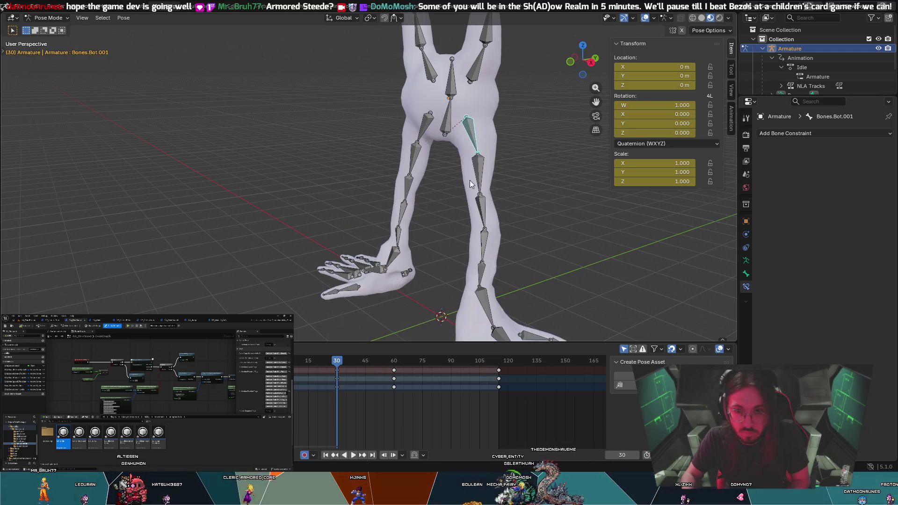
click(478, 180)
key(r)
key(Escape)
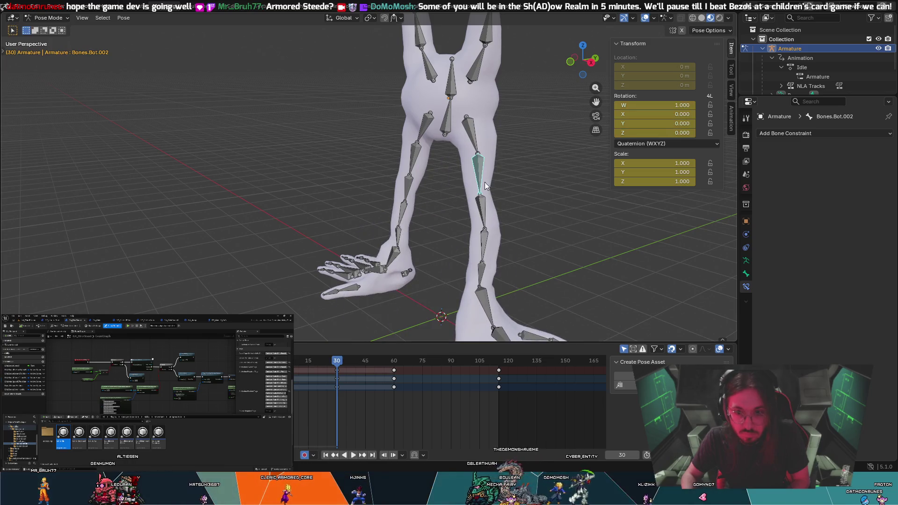
key(t)
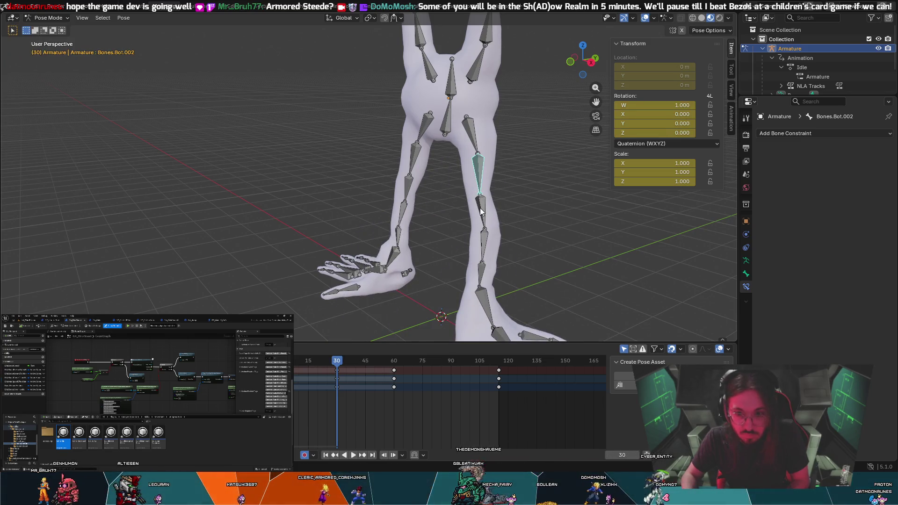
key(r)
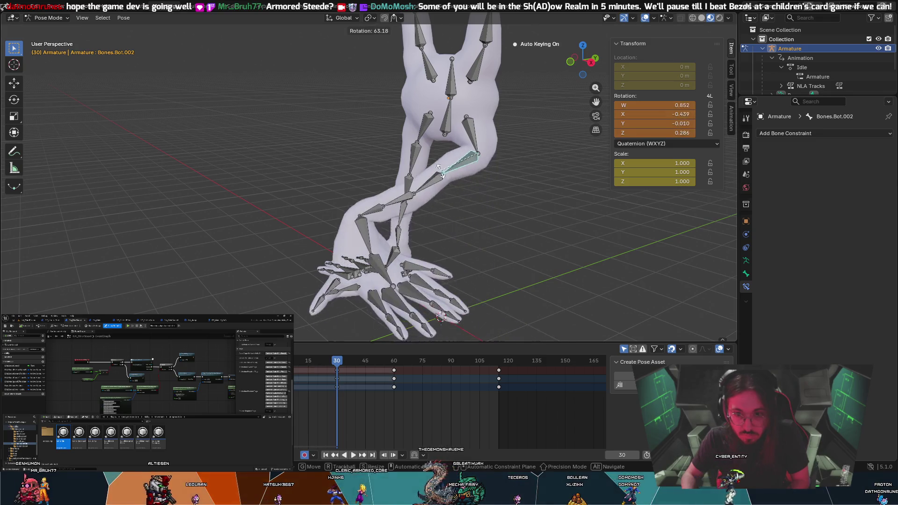
key(Escape)
click(480, 211)
key(r)
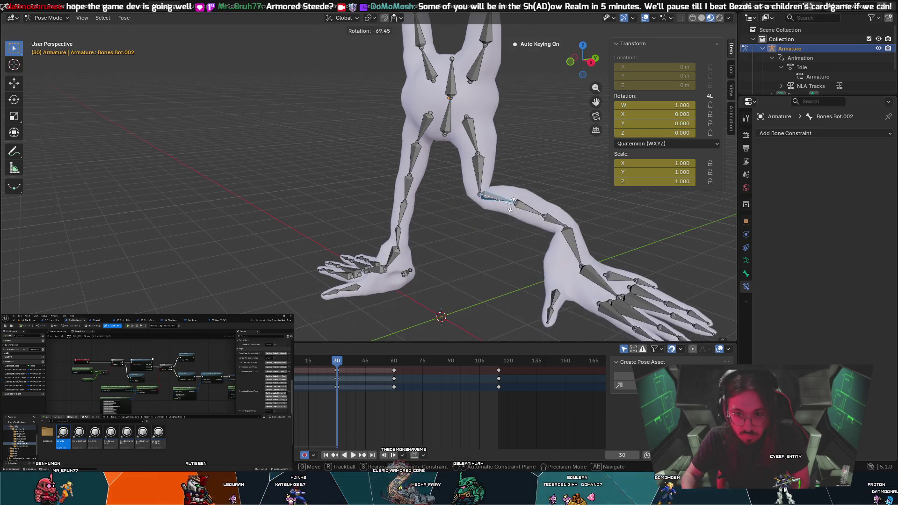
key(Escape)
click(482, 271)
key(r)
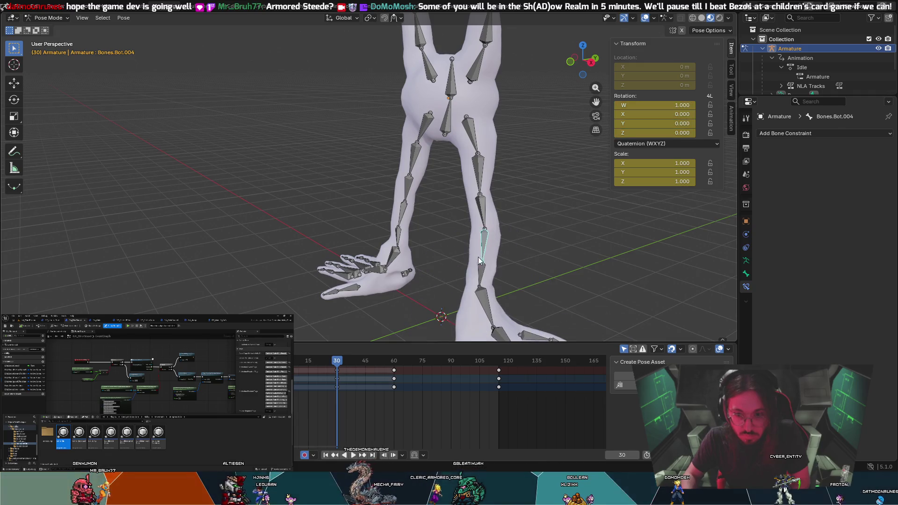
key(Escape)
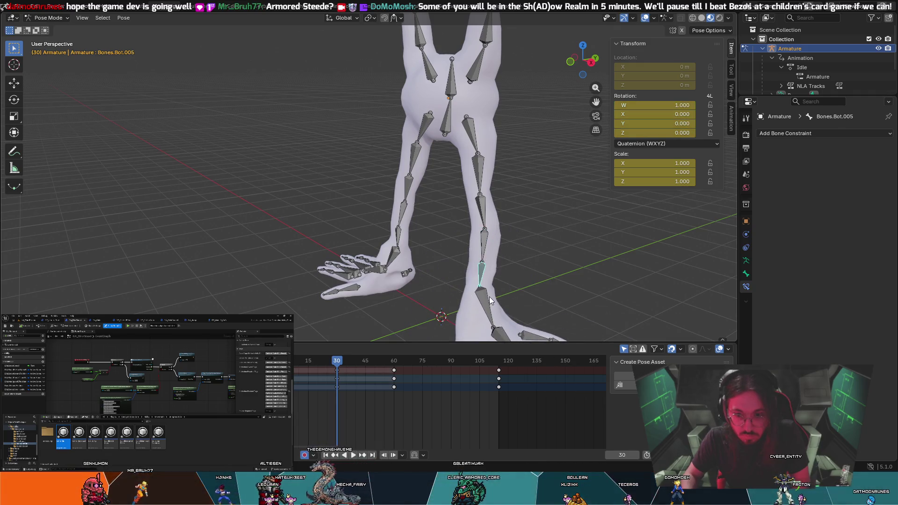
click(490, 301)
key(r)
key(Escape)
mouse_move(509, 319)
middle_down()
mouse_move(540, 232)
mouse_move(519, 248)
mouse_move(471, 206)
mouse_move(486, 199)
mouse_move(471, 183)
mouse_move(526, 162)
middle_up()
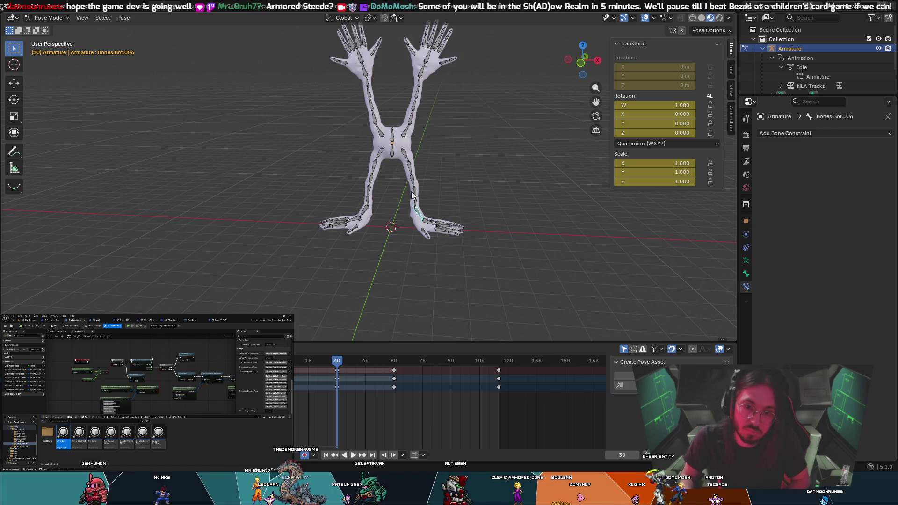
Play and stop the idle animation, then scrub the timeline to frame 110
mouse_move(432, 174)
middle_down()
mouse_move(447, 150)
mouse_move(439, 179)
mouse_move(459, 198)
mouse_move(377, 204)
mouse_move(374, 229)
mouse_move(399, 196)
mouse_move(414, 136)
mouse_move(331, 142)
mouse_move(368, 136)
mouse_move(346, 163)
mouse_move(363, 330)
middle_up()
scroll(458, 198, up, 3)
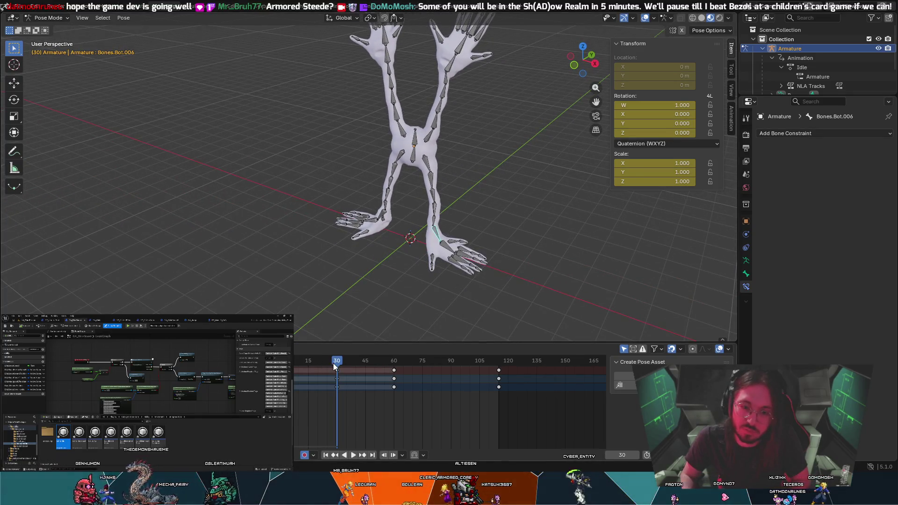
key(space)
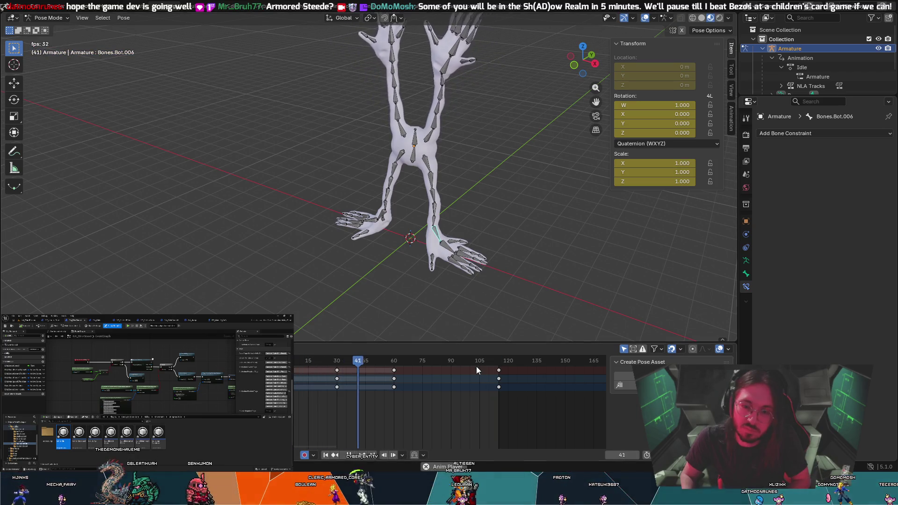
key(space)
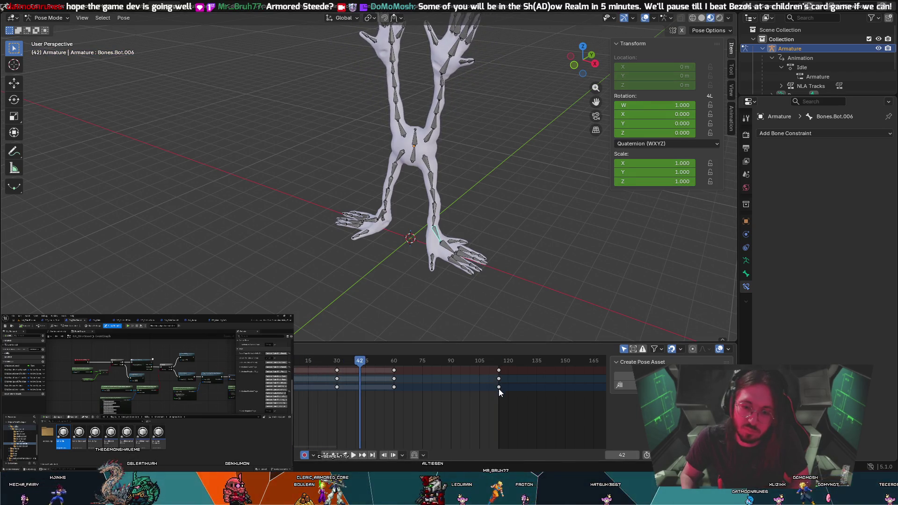
mouse_move(369, 368)
mouse_down()
mouse_move(497, 370)
mouse_move(489, 368)
mouse_up()
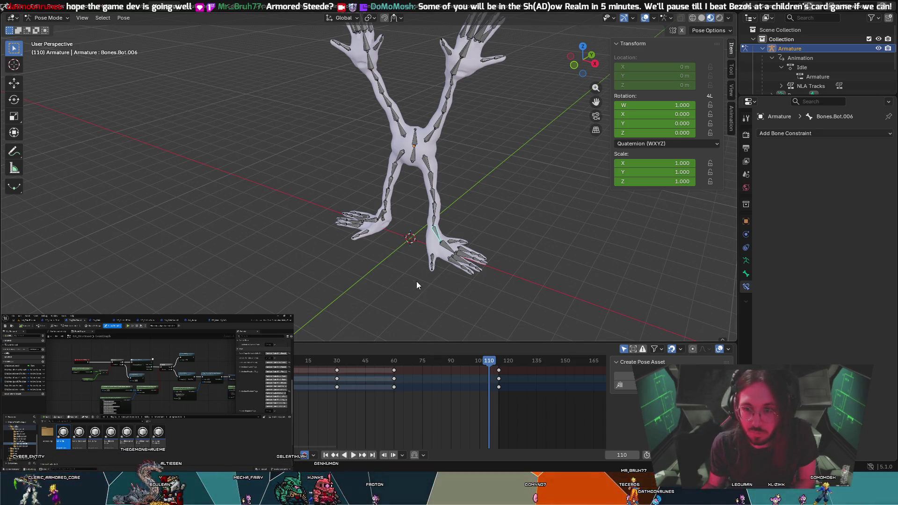
middle_drag(403, 267, 437, 243)
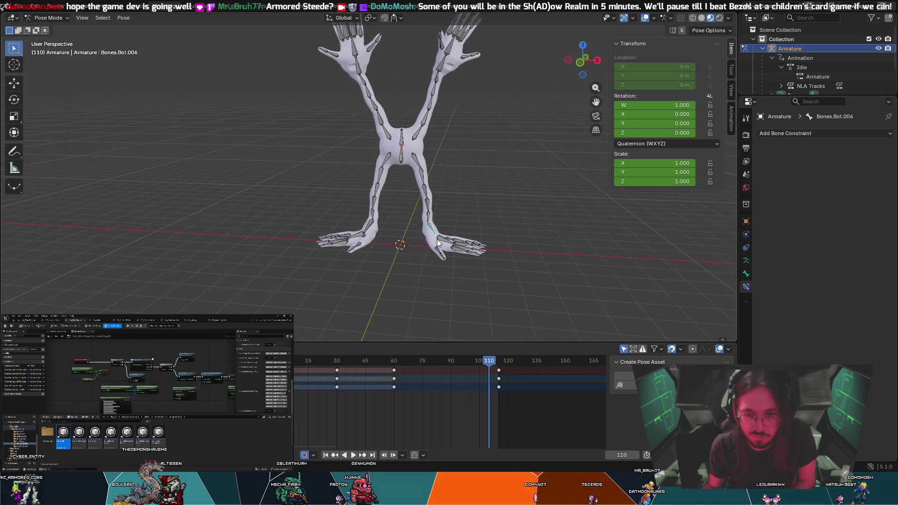
key(r)
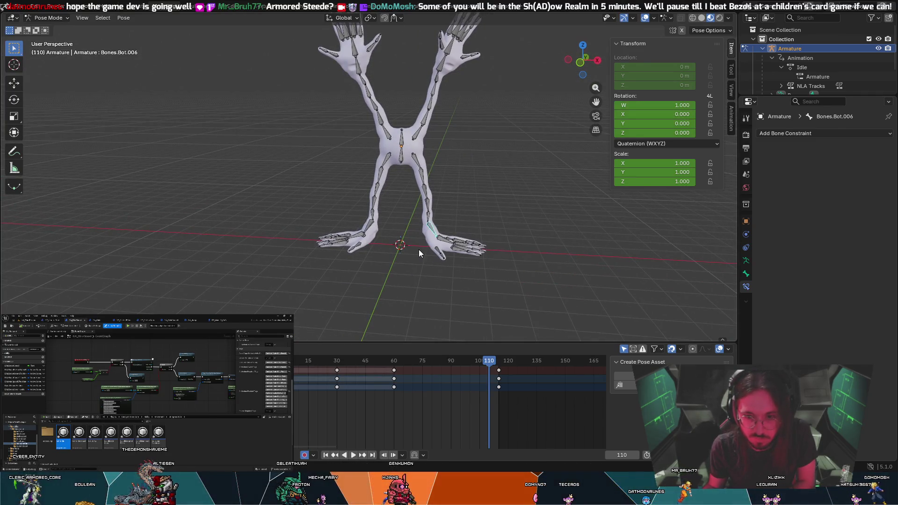
key(z)
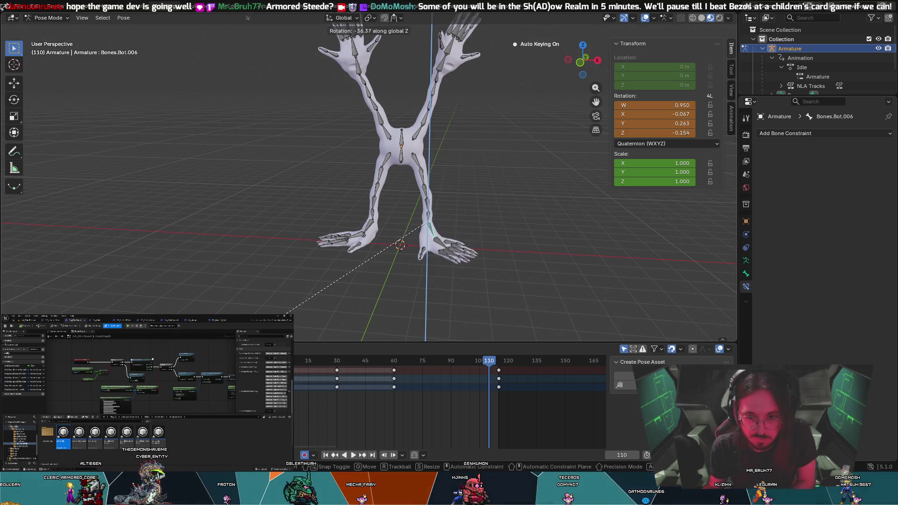
key(Escape)
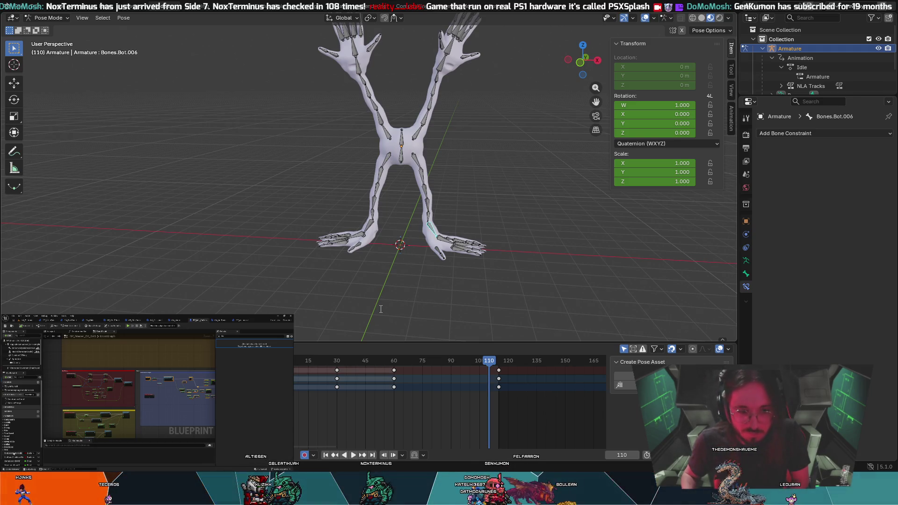
Toggle the maximized editor view with Ctrl+Space after keying the Idle animation
key(ctrl+space)
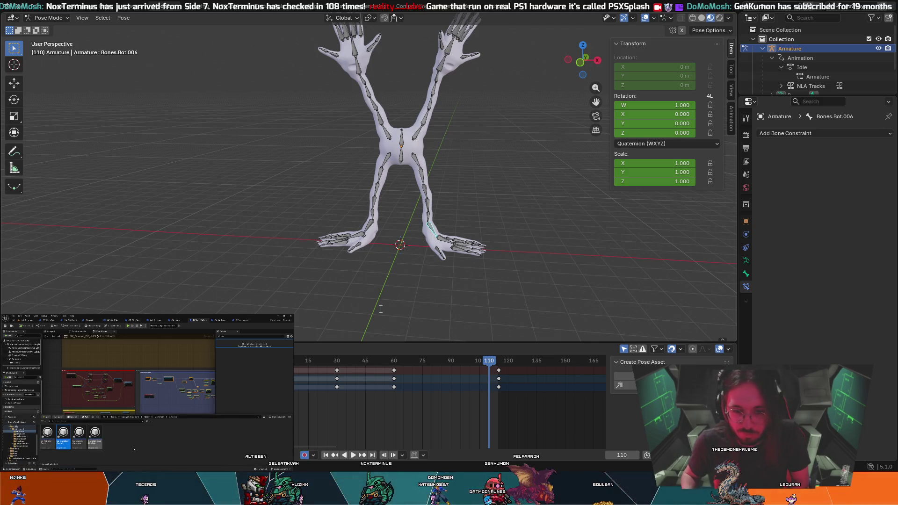
click(218, 319)
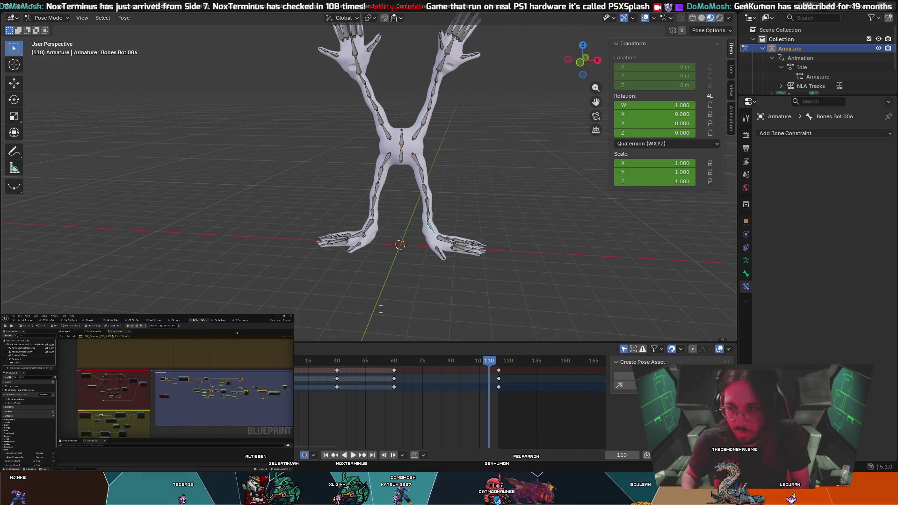
click(220, 319)
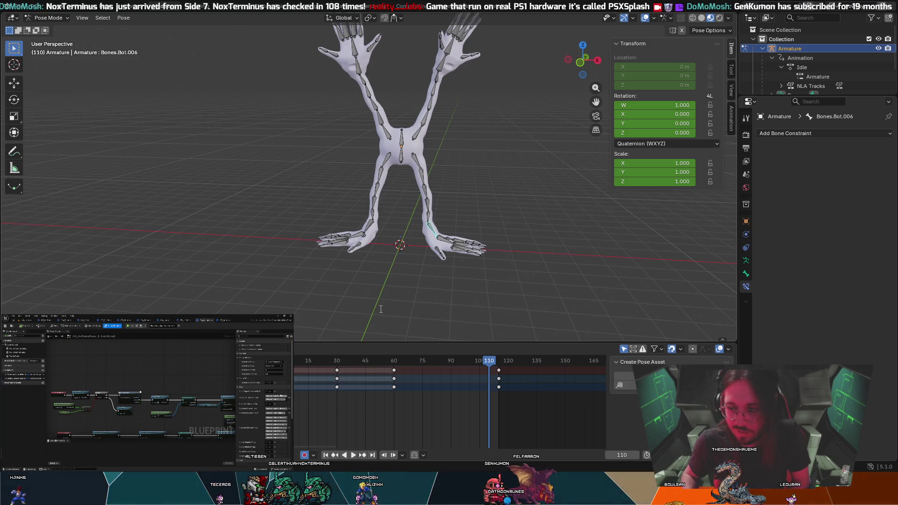